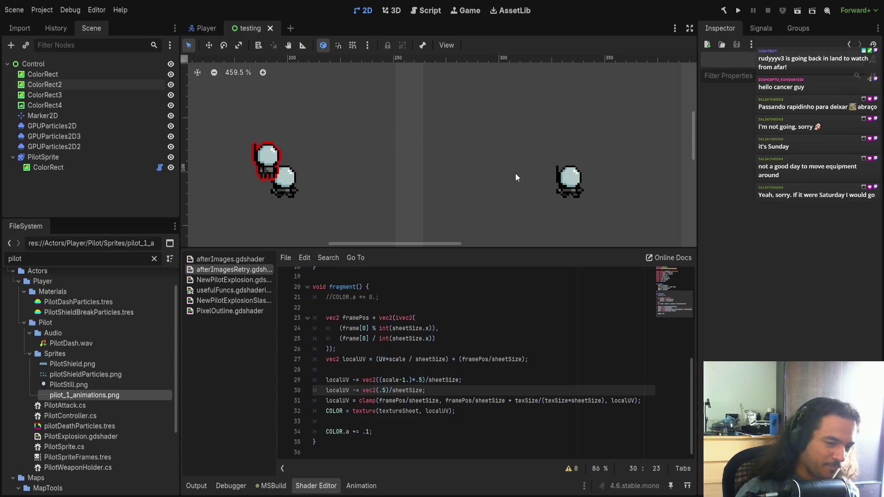
Step: On line 30, wrap the vec2(.5) term in new parentheses and insert texSize from autocomplete
{"action": "type", "text": ")"}
{"action": "key", "text": "ctrl+shift+Left"}
{"action": "key", "text": "ctrl+shift+Left"}
{"action": "key", "text": "ctrl+shift+Left"}
{"action": "type", "text": "/"}
{"action": "key", "text": "ctrl+z"}
{"action": "key", "text": "Right"}
{"action": "type", "text": "*"}
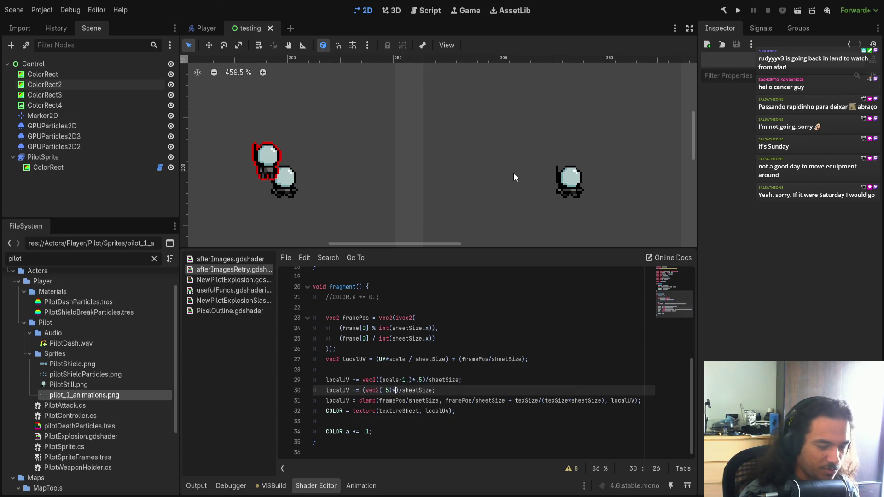
{"action": "type", "text": "tex"}
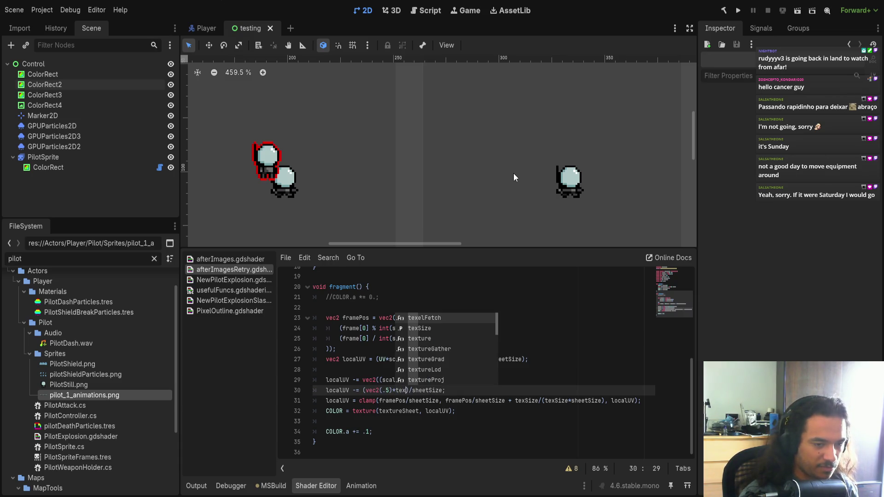
{"action": "key", "text": "Down"}
{"action": "key", "text": "Return"}
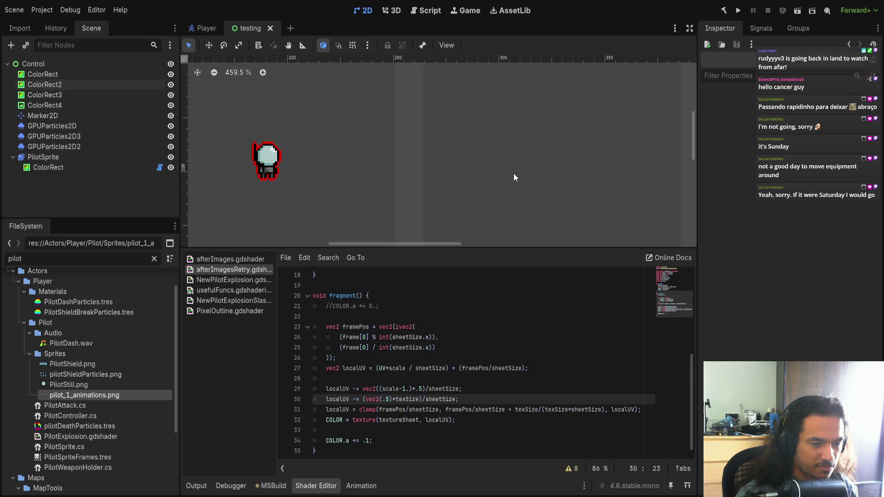
Step: Finish line 30 as 'localUV -= (vec2(1)/texSize)/sheetSize;', changing .5 to 1
{"action": "key", "text": "BackSpace"}
{"action": "key", "text": "Delete"}
{"action": "type", "text": "/"}
{"action": "key", "text": "Left"}
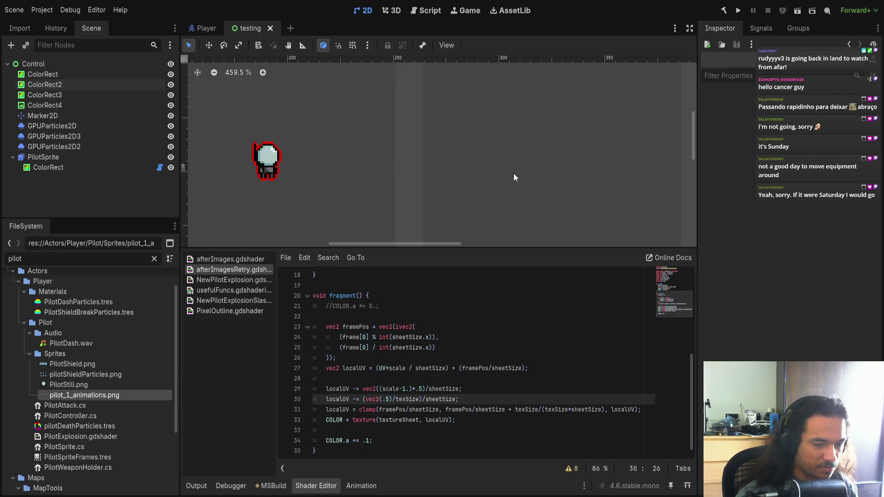
{"action": "key", "text": "shift+Left"}
{"action": "key", "text": "shift+Left"}
{"action": "type", "text": "1"}
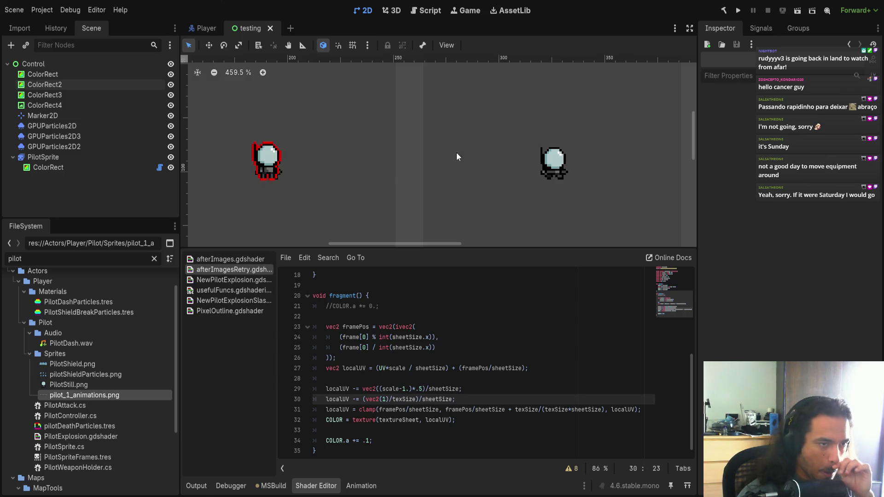
{"action": "scroll", "coordinate": [276, 175], "scroll_direction": "up", "scroll_amount": 9}
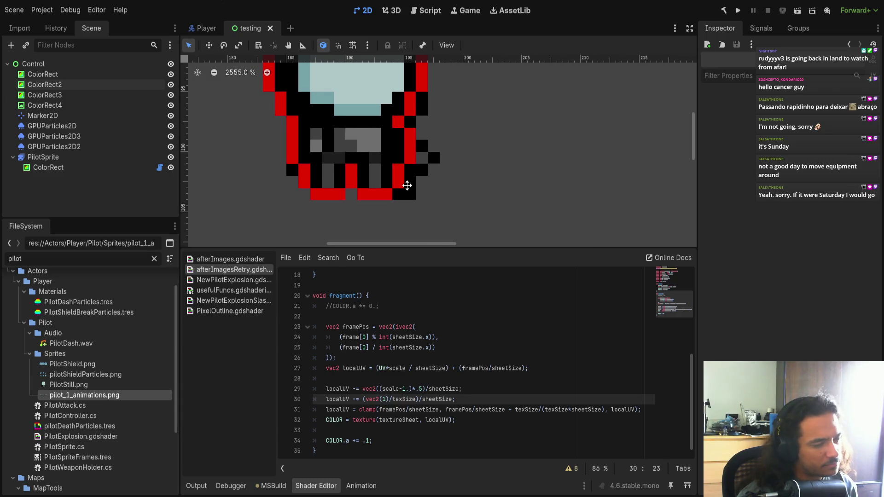
{"action": "scroll", "coordinate": [408, 183], "scroll_direction": "down", "scroll_amount": 5}
{"action": "left_click", "coordinate": [83, 157]}
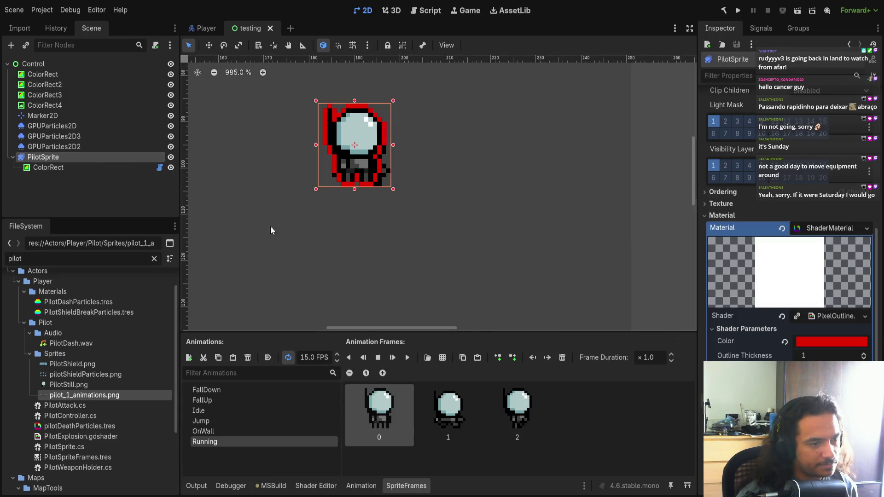
{"action": "left_click", "coordinate": [456, 411]}
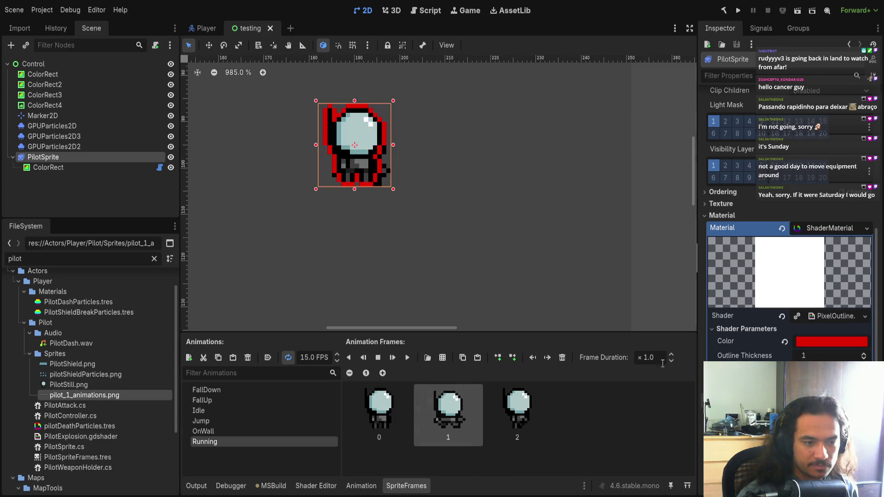
{"action": "scroll", "coordinate": [804, 266], "scroll_direction": "up", "scroll_amount": 10}
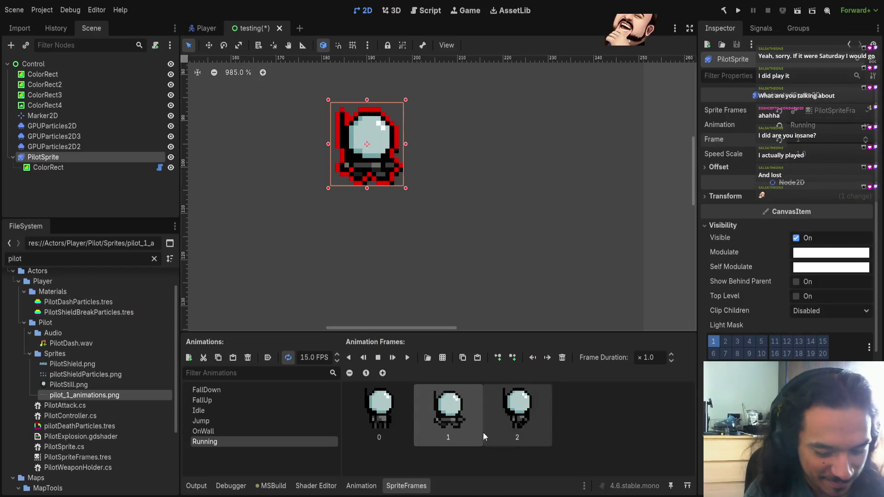
{"action": "scroll", "coordinate": [458, 225], "scroll_direction": "down", "scroll_amount": 2}
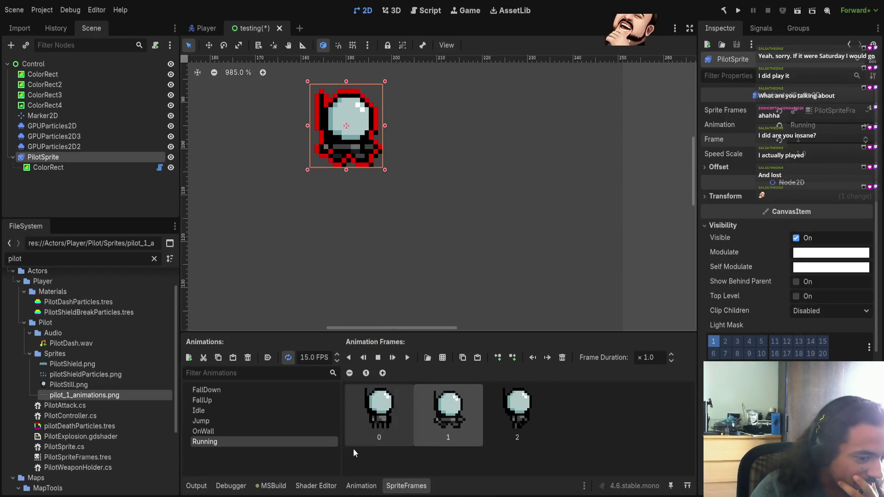
{"action": "left_click", "coordinate": [361, 486]}
{"action": "left_click", "coordinate": [391, 489]}
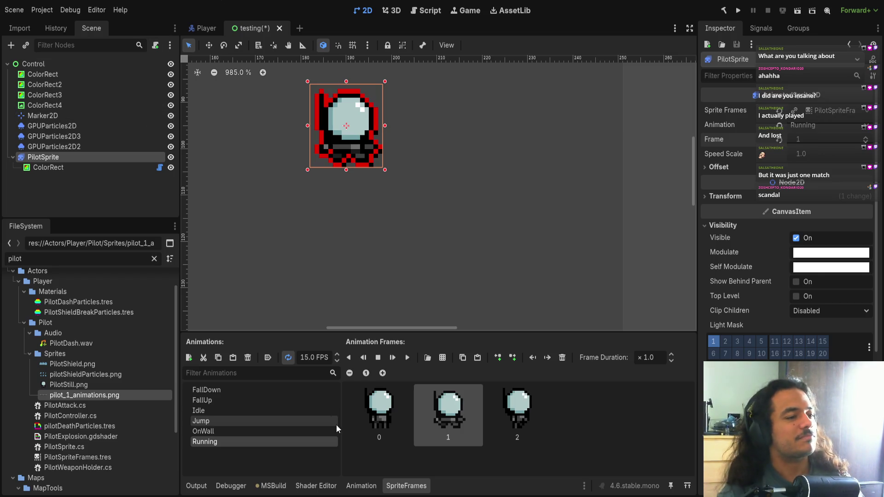
{"action": "left_click", "coordinate": [316, 486]}
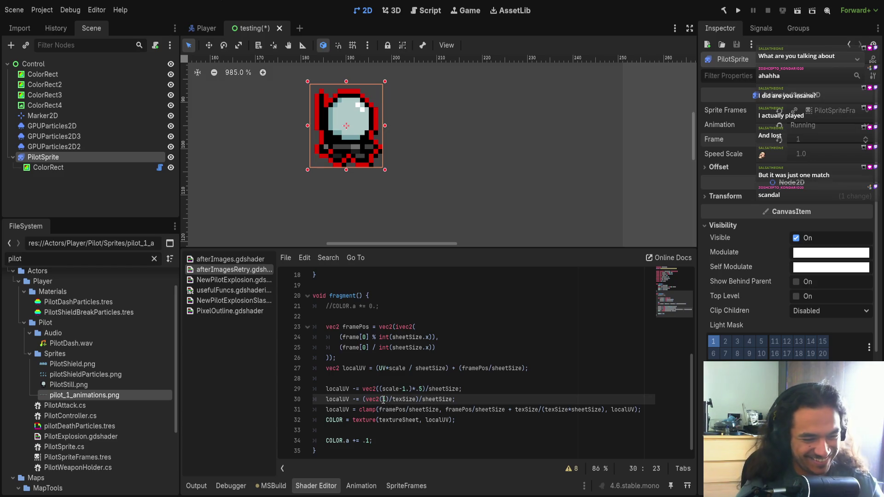
Step: Replace the vec2(10) term on line 30 with pixelsOffset
{"action": "type", "text": "0"}
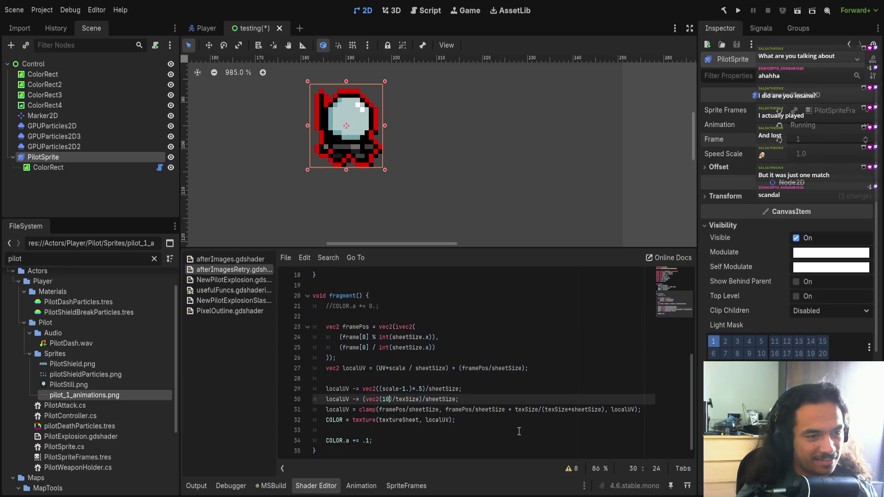
{"action": "left_click_drag", "start_coordinate": [392, 399], "coordinate": [365, 399]}
{"action": "type", "text": "pixelsOf"}
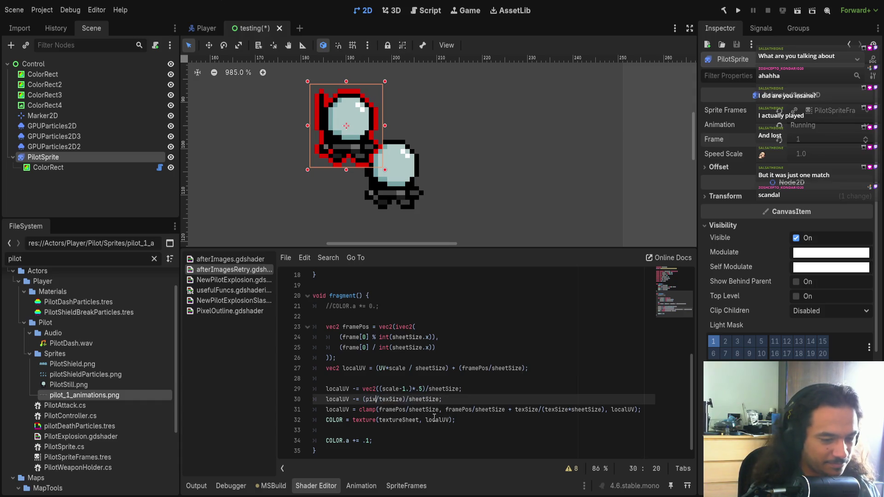
{"action": "type", "text": "fset"}
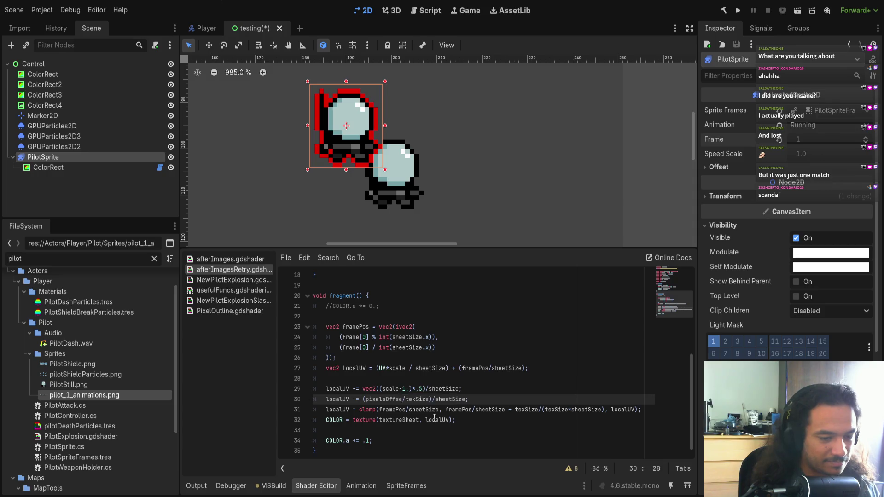
{"action": "key", "text": "ctrl+shift+Left"}
Step: Add a 'uniform vec2 pixelsOffset' declaration among the uniforms and move it down to line 10
{"action": "scroll", "coordinate": [446, 382], "scroll_direction": "up", "scroll_amount": 5}
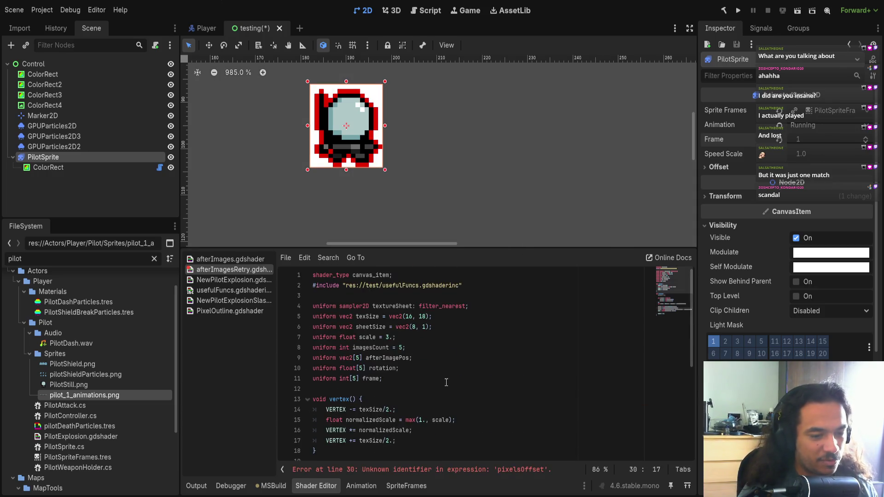
{"action": "left_click", "coordinate": [413, 380]}
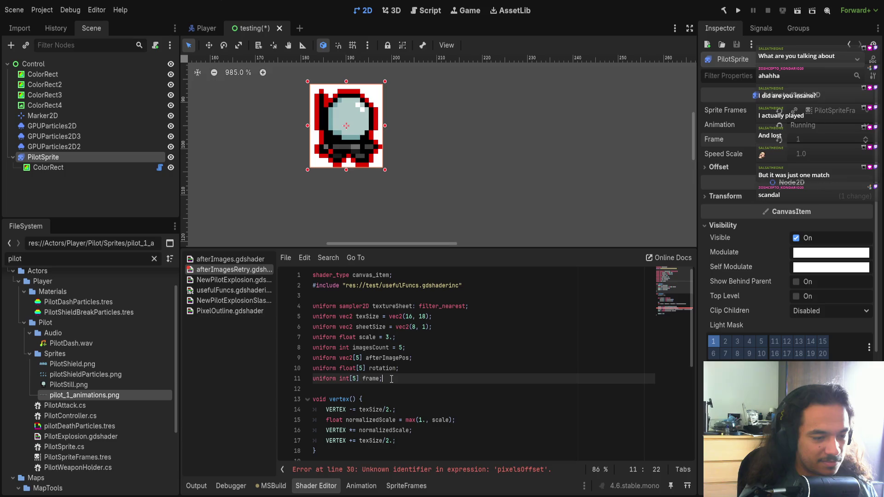
{"action": "left_click", "coordinate": [422, 337]}
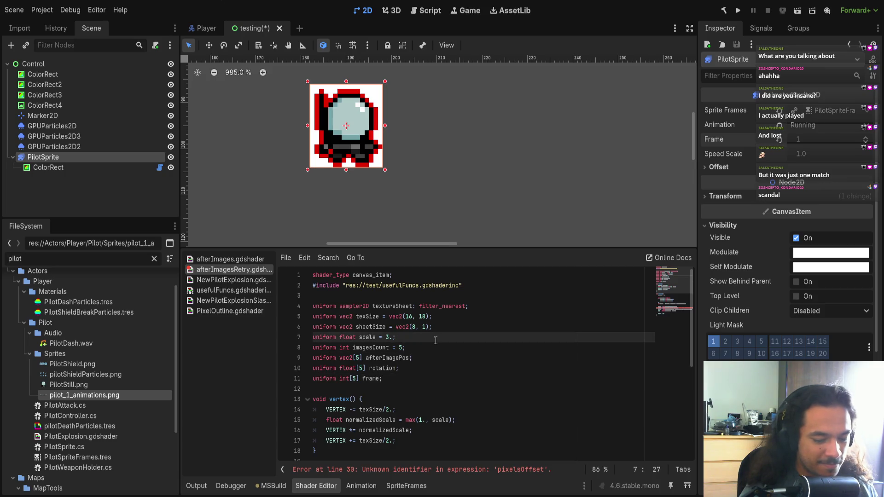
{"action": "left_click", "coordinate": [436, 345]}
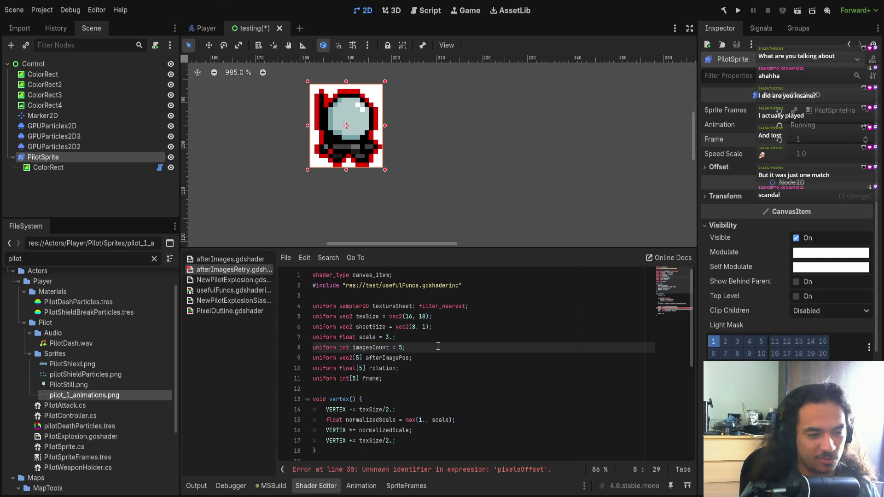
{"action": "left_click", "coordinate": [450, 328]}
{"action": "key", "text": "Return"}
{"action": "type", "text": "uni"}
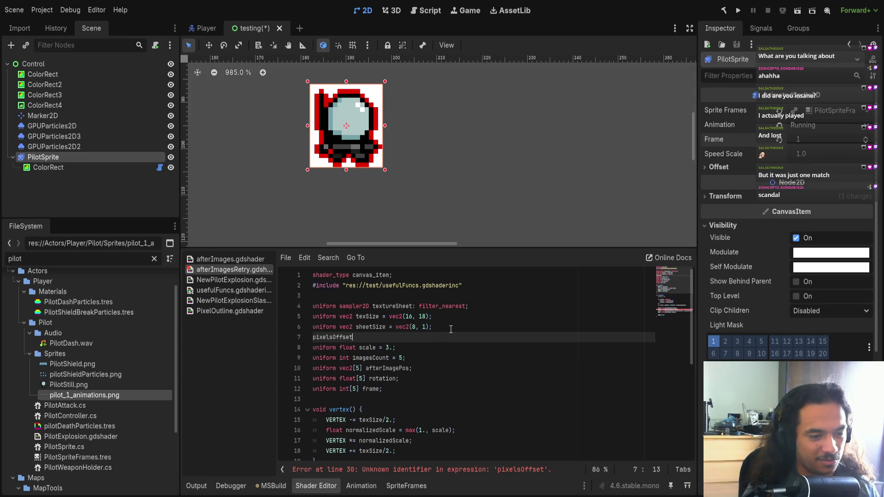
{"action": "type", "text": "form "}
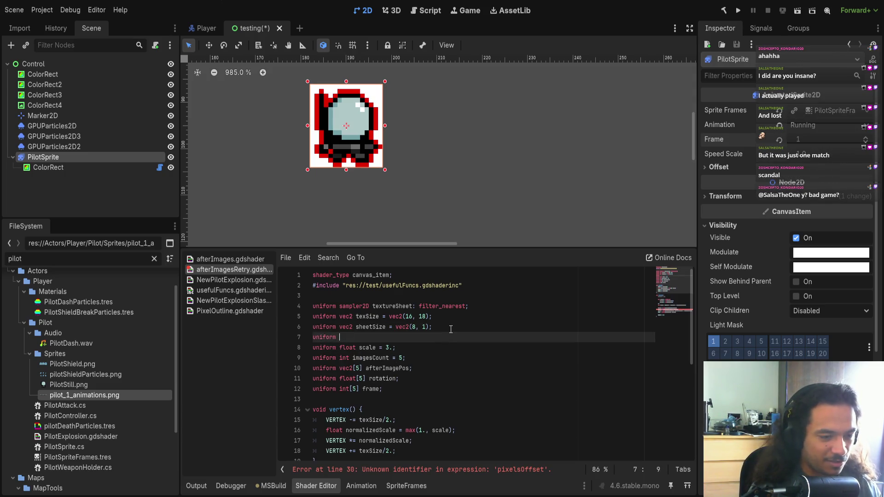
{"action": "type", "text": "vec2 pixelsOffset "}
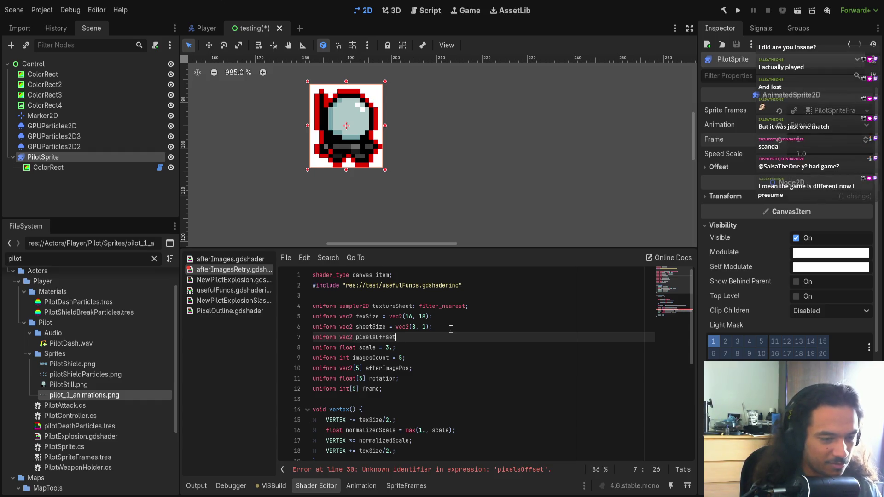
{"action": "type", "text": "= vec2;"}
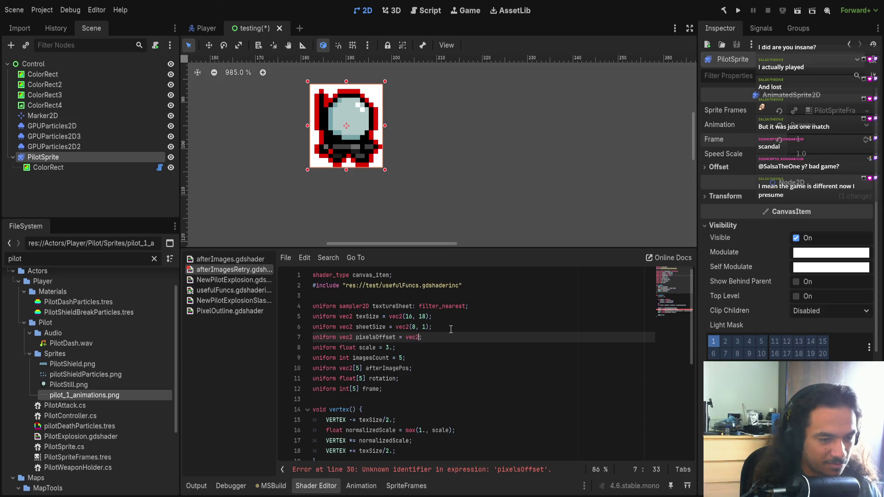
{"action": "key", "text": "BackSpace"}
{"action": "key", "text": "BackSpace"}
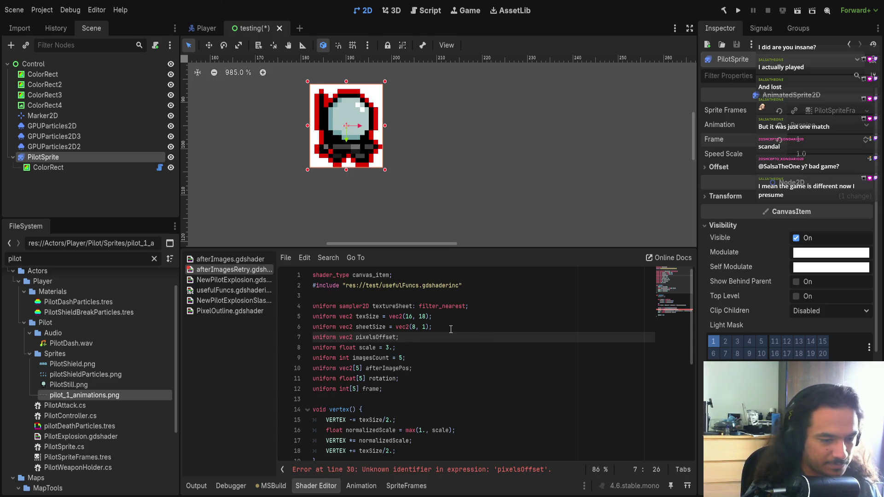
{"action": "key", "text": "alt+Down"}
{"action": "key", "text": "alt+Down"}
{"action": "key", "text": "alt+Down"}
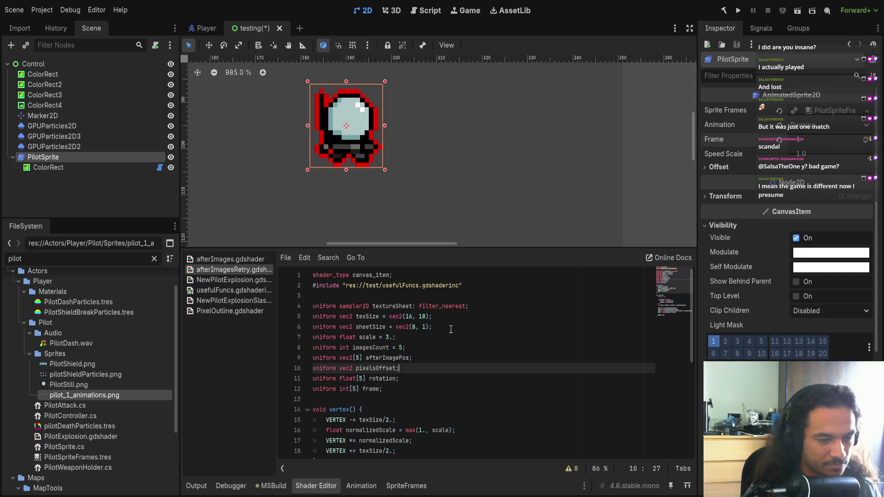
Step: Turn line 9 into 'uniform vec2[5] pixelsOffset;' in place of afterImagePos, then return to line 30
{"action": "key", "text": "End"}
{"action": "key", "text": "shift+Home"}
{"action": "key", "text": "shift+Left"}
{"action": "key", "text": "shift+Left"}
{"action": "type", "text": ";"}
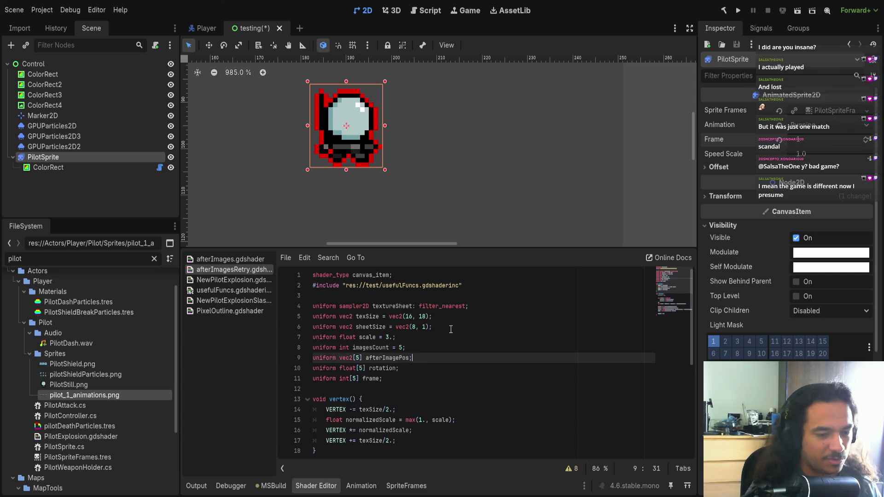
{"action": "key", "text": "ctrl+shift+Left"}
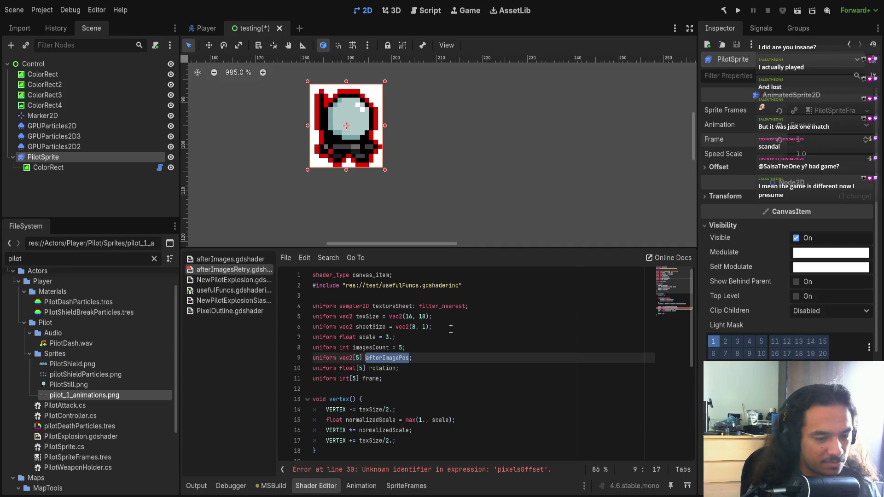
{"action": "type", "text": "pix"}
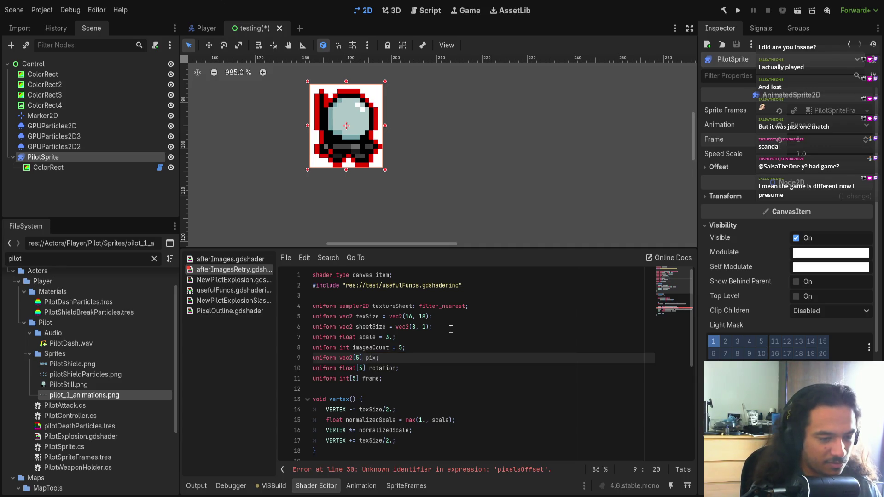
{"action": "type", "text": "elsOffset;"}
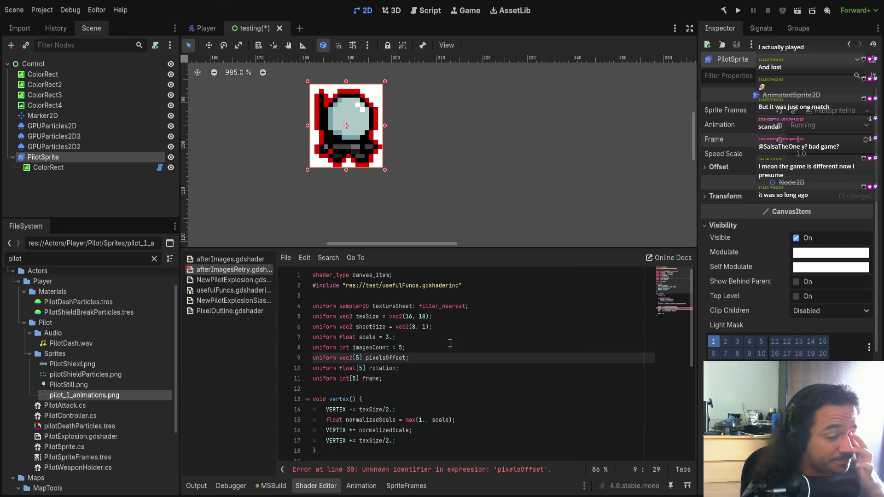
{"action": "scroll", "coordinate": [450, 343], "scroll_direction": "down", "scroll_amount": 6}
{"action": "left_click", "coordinate": [407, 391]}
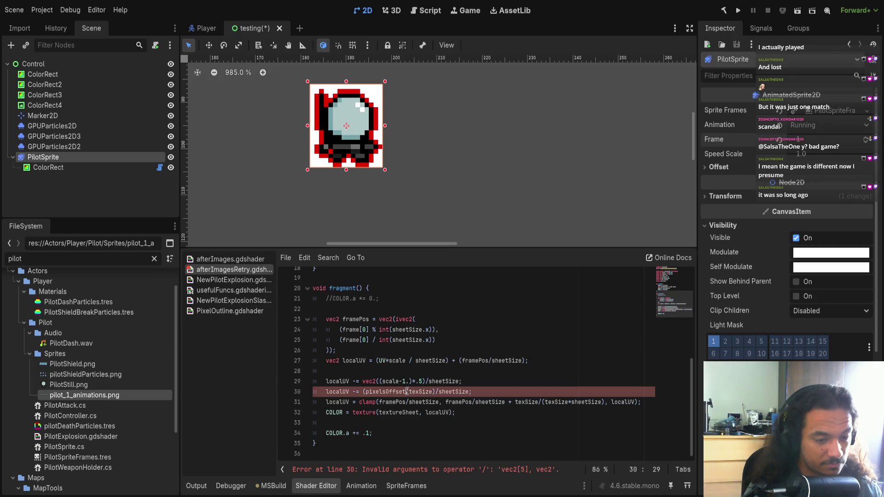
Step: Change line 30 to use pixelsOffset[0]/texSize and save the testing scene
{"action": "type", "text": "[0"}
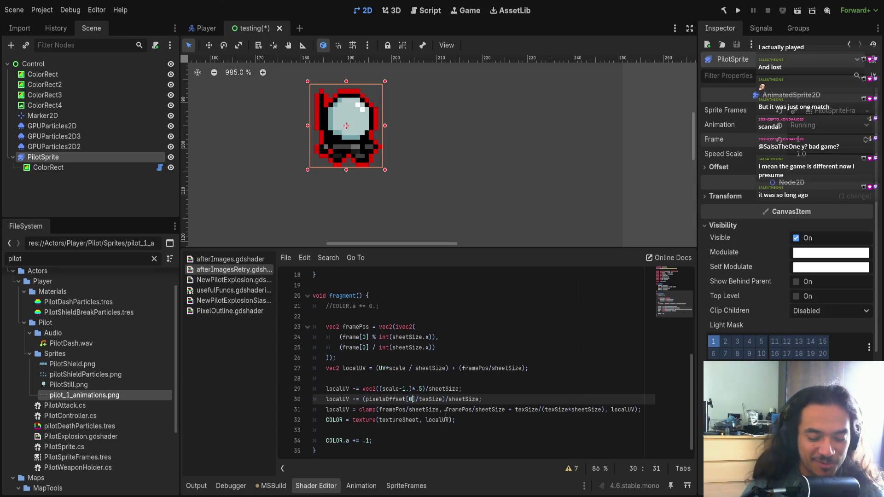
{"action": "key", "text": "ctrl+s"}
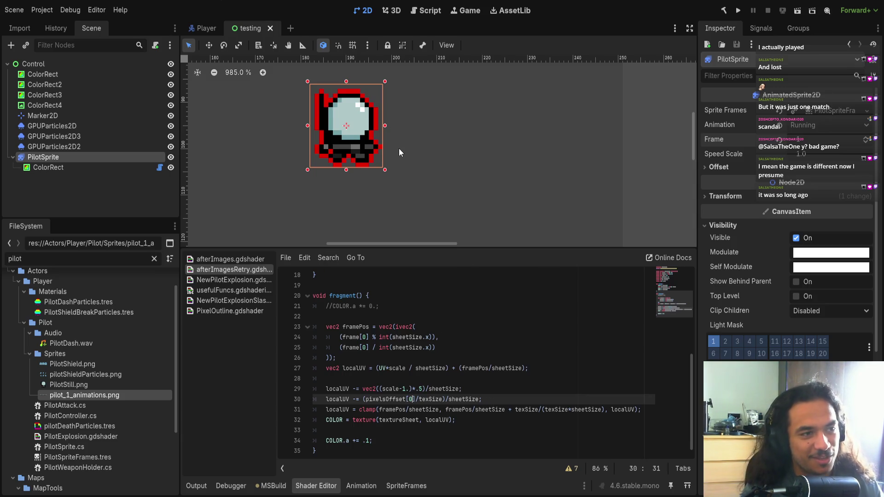
{"action": "left_click_drag", "start_coordinate": [399, 148], "coordinate": [432, 146]}
{"action": "scroll", "coordinate": [790, 207], "scroll_direction": "down", "scroll_amount": 3}
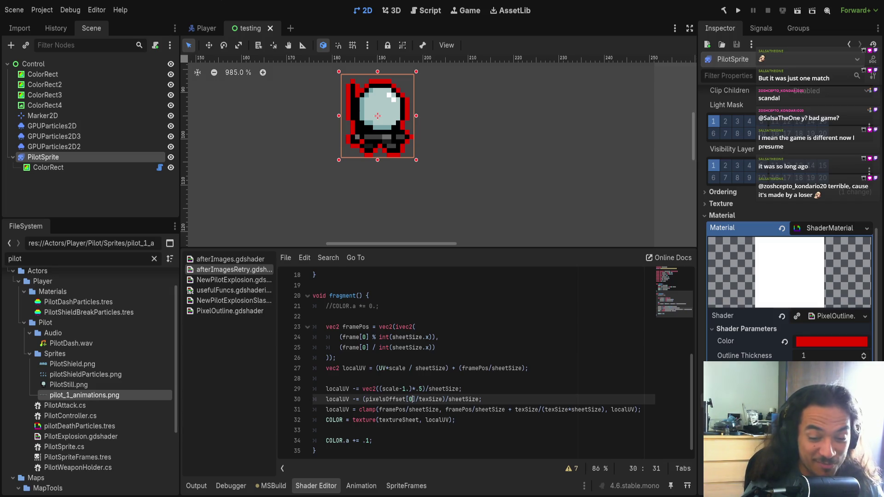
Step: Select PilotSprite's ColorRect and expand the afterImagesRetry shader's Pixels Offset array
{"action": "left_click", "coordinate": [830, 316]}
{"action": "left_click", "coordinate": [830, 317]}
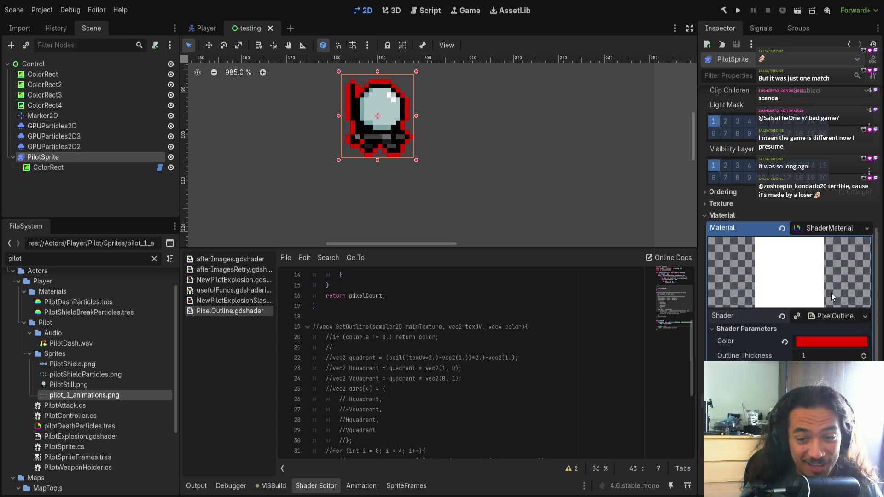
{"action": "left_click", "coordinate": [82, 168]}
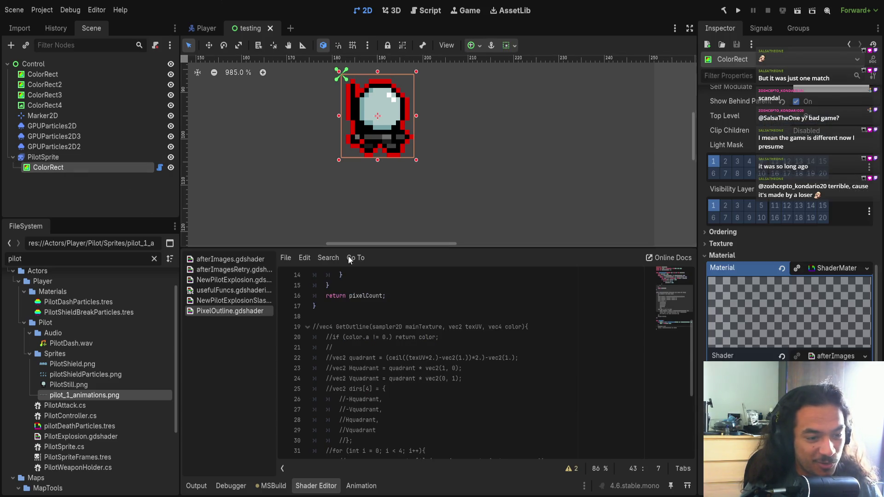
{"action": "scroll", "coordinate": [379, 376], "scroll_direction": "up", "scroll_amount": 5}
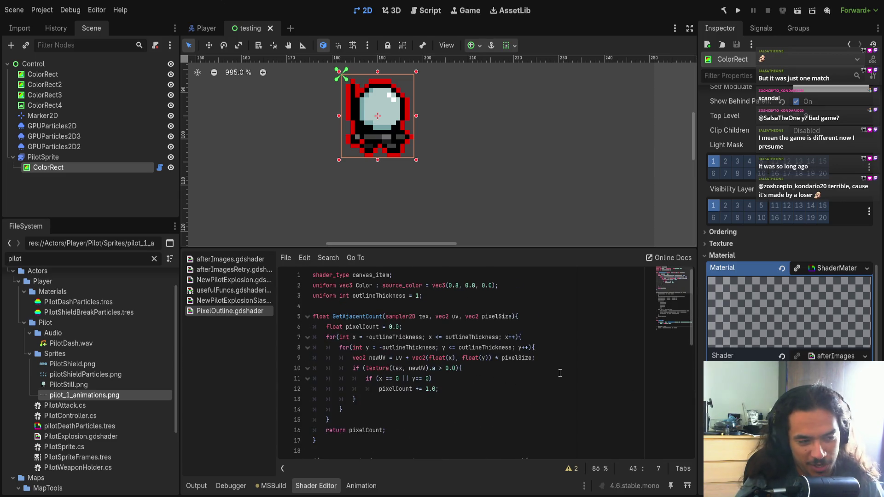
{"action": "left_click", "coordinate": [834, 356]}
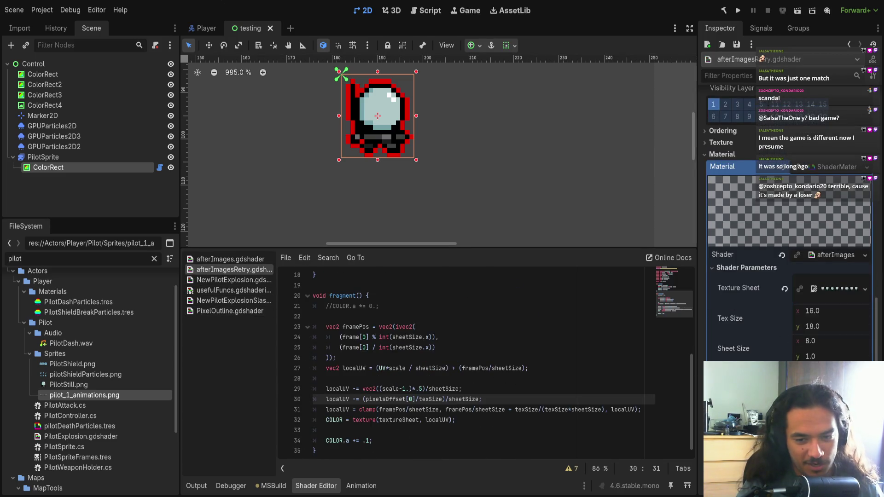
{"action": "scroll", "coordinate": [787, 230], "scroll_direction": "down", "scroll_amount": 5}
{"action": "left_click", "coordinate": [831, 258]}
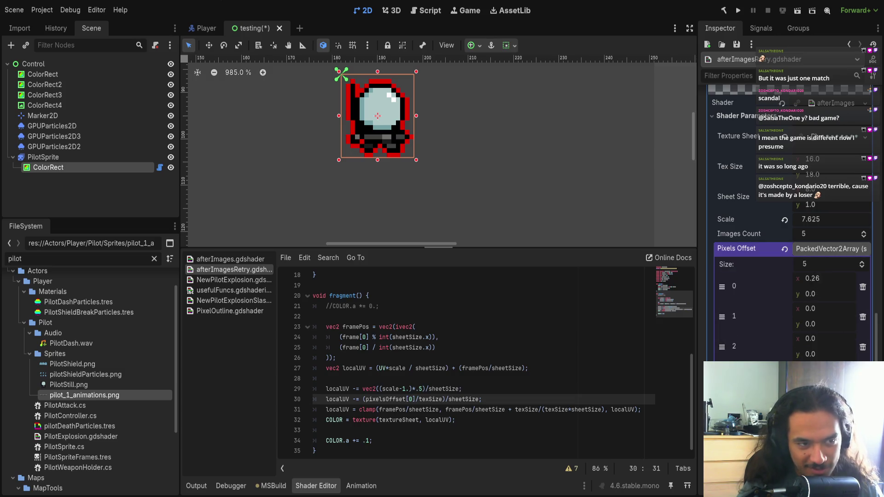
Step: Drag the first Pixels Offset entry to about (10.58, 20.99), placing the copy below-right of the pilot
{"action": "key", "text": "Return"}
{"action": "key", "text": "ctrl+z"}
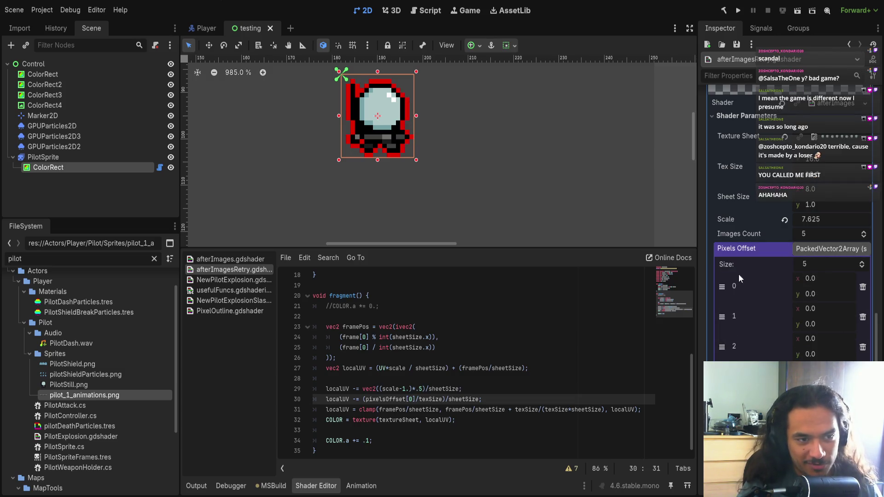
{"action": "key", "text": "ctrl+s"}
{"action": "scroll", "coordinate": [394, 161], "scroll_direction": "down", "scroll_amount": 5}
{"action": "key", "text": "ctrl+shift+z"}
{"action": "mouse_move", "coordinate": [815, 294]}
{"action": "left_mouse_down"}
{"action": "mouse_move", "coordinate": [829, 294]}
{"action": "mouse_move", "coordinate": [829, 280]}
{"action": "mouse_move", "coordinate": [819, 284]}
{"action": "mouse_move", "coordinate": [838, 294]}
{"action": "left_mouse_up"}
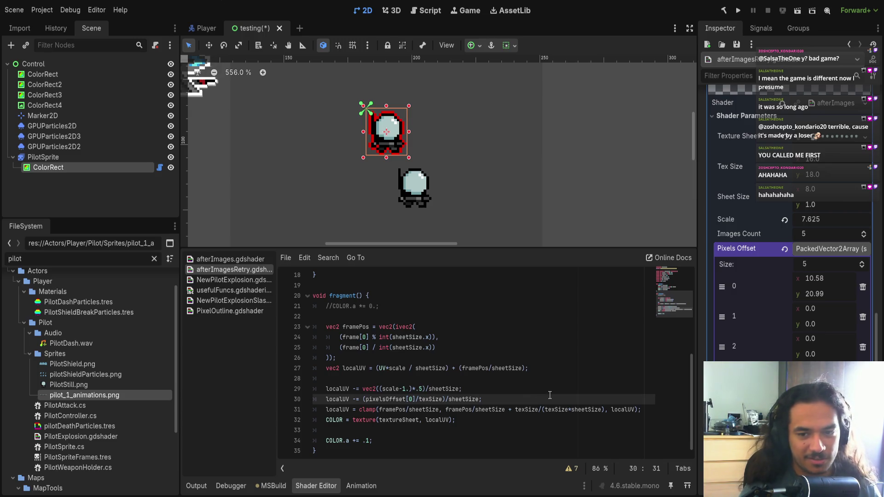
{"action": "scroll", "coordinate": [549, 395], "scroll_direction": "down", "scroll_amount": 1}
Step: Expand the Rotation array and drag its first entry to 0.555
{"action": "scroll", "coordinate": [792, 207], "scroll_direction": "down", "scroll_amount": 5}
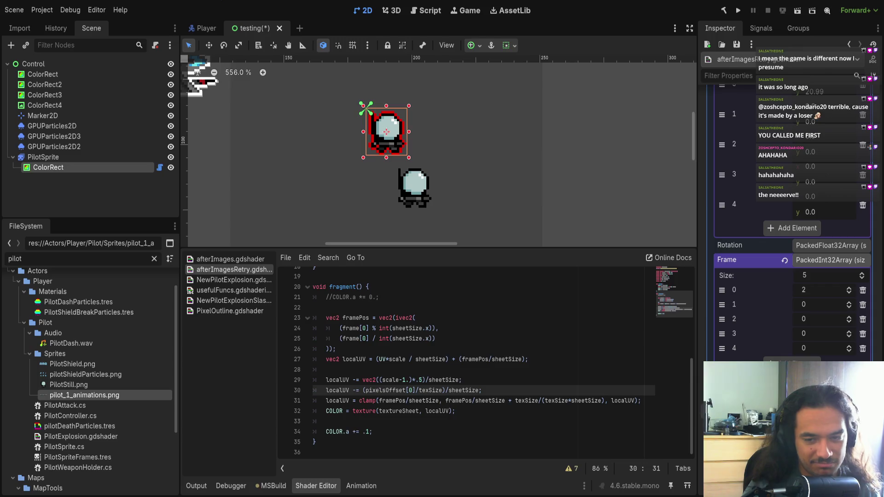
{"action": "left_click", "coordinate": [802, 247]}
{"action": "left_click_drag", "start_coordinate": [807, 275], "coordinate": [829, 275]}
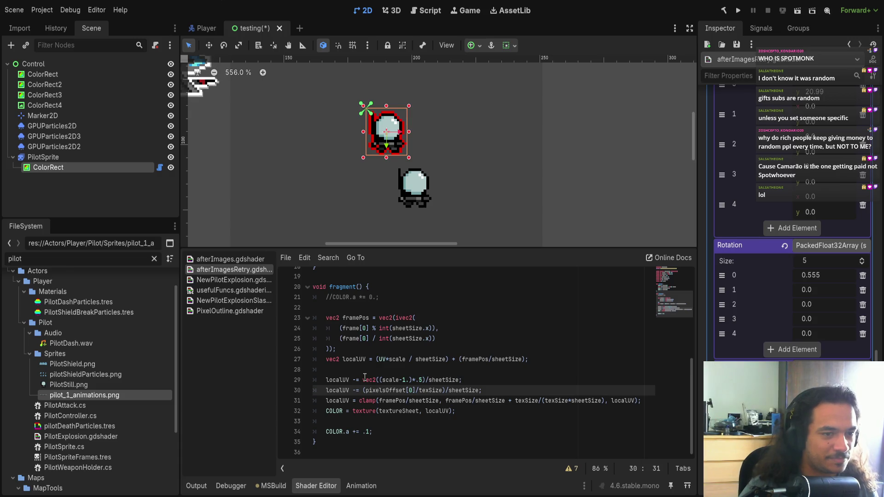
Step: Review where localUV is used in the shader, ending with the caret after the framePos declaration
{"action": "scroll", "coordinate": [472, 157], "scroll_direction": "up", "scroll_amount": 3}
{"action": "scroll", "coordinate": [472, 157], "scroll_direction": "left", "scroll_amount": 3}
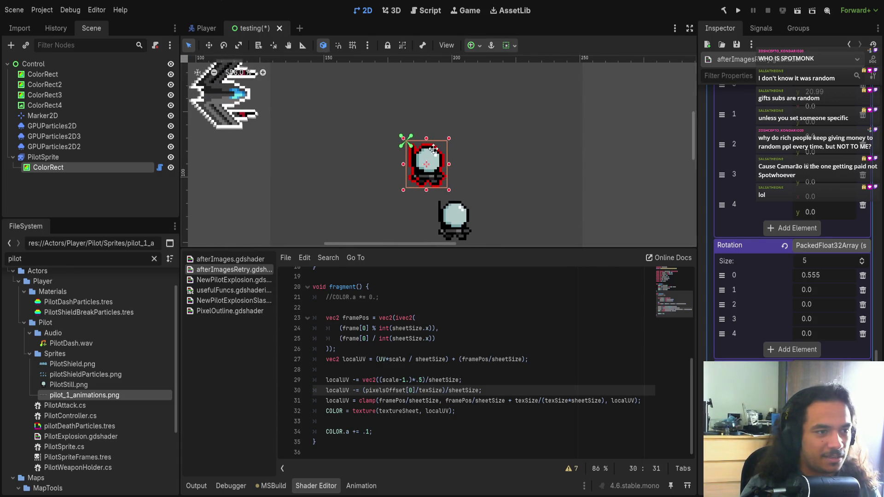
{"action": "scroll", "coordinate": [461, 154], "scroll_direction": "right", "scroll_amount": 2}
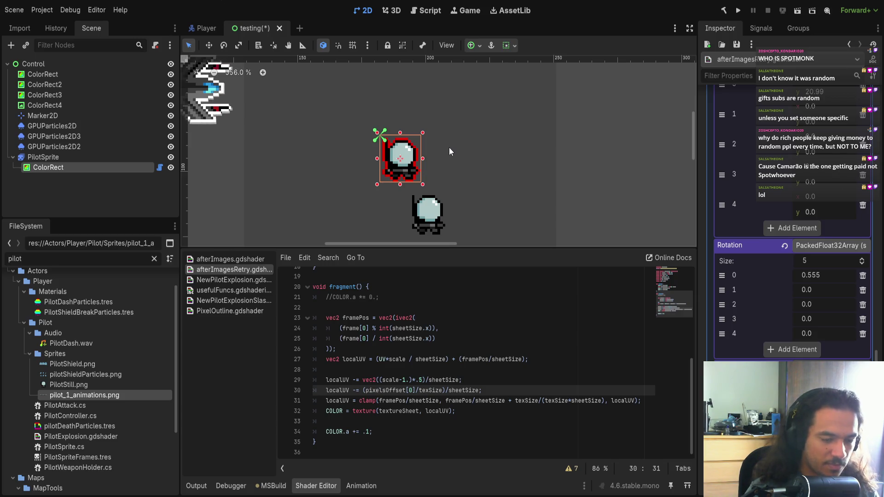
{"action": "double_click", "coordinate": [433, 411]}
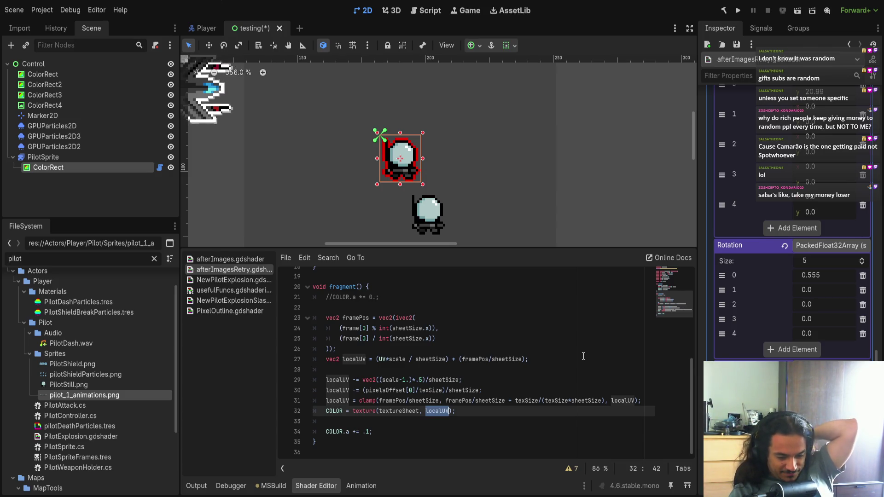
{"action": "left_click", "coordinate": [435, 361]}
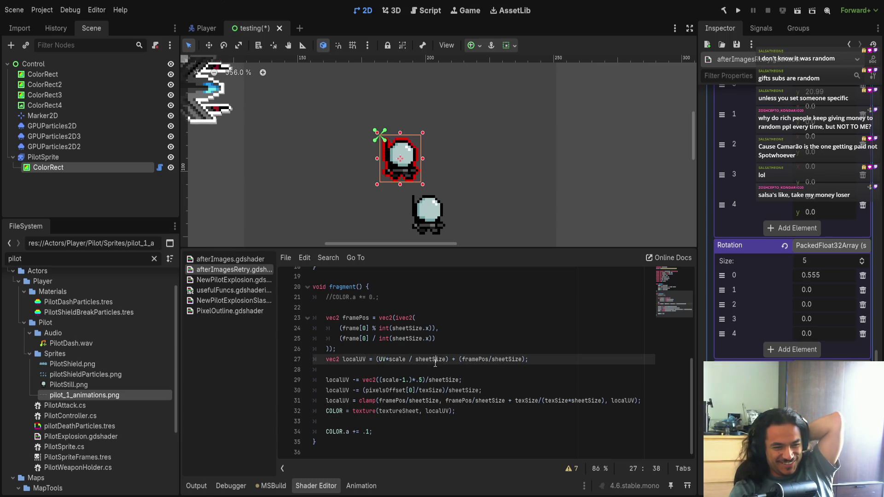
{"action": "left_click", "coordinate": [448, 373]}
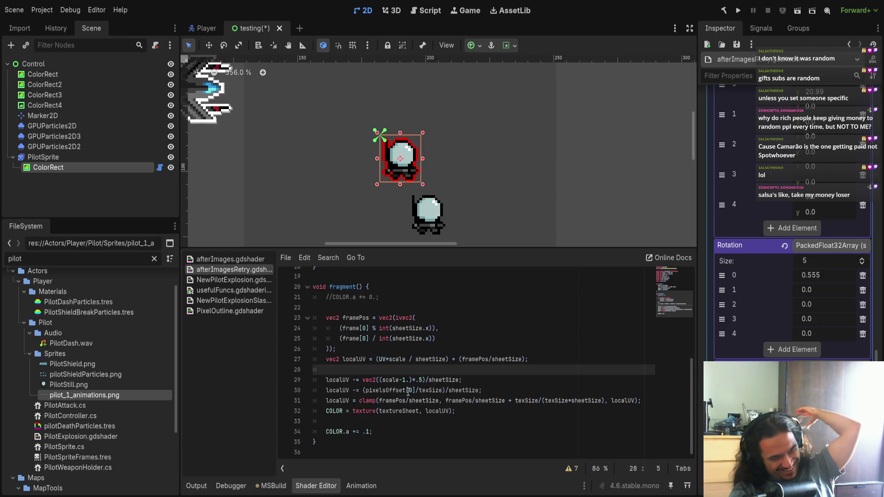
{"action": "left_click", "coordinate": [381, 349]}
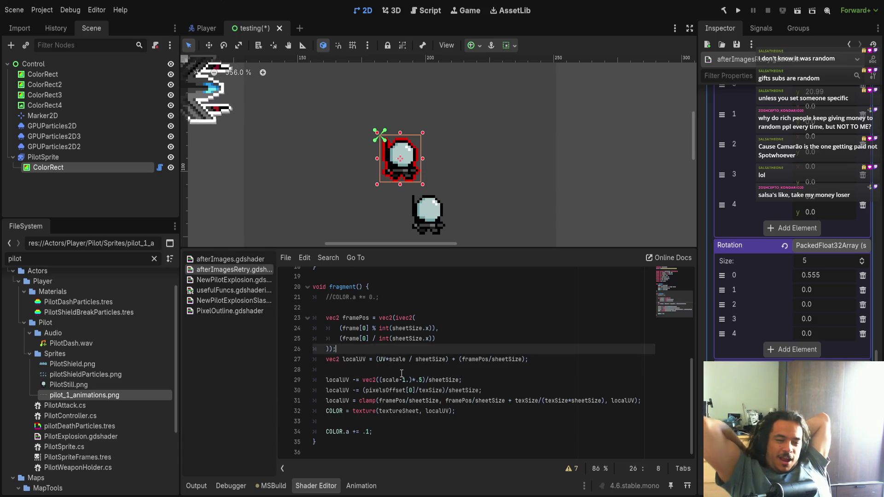
Step: Add line 27 computing UV - vec2(.5) times 2., adjusting its parentheses
{"action": "key", "text": "Return"}
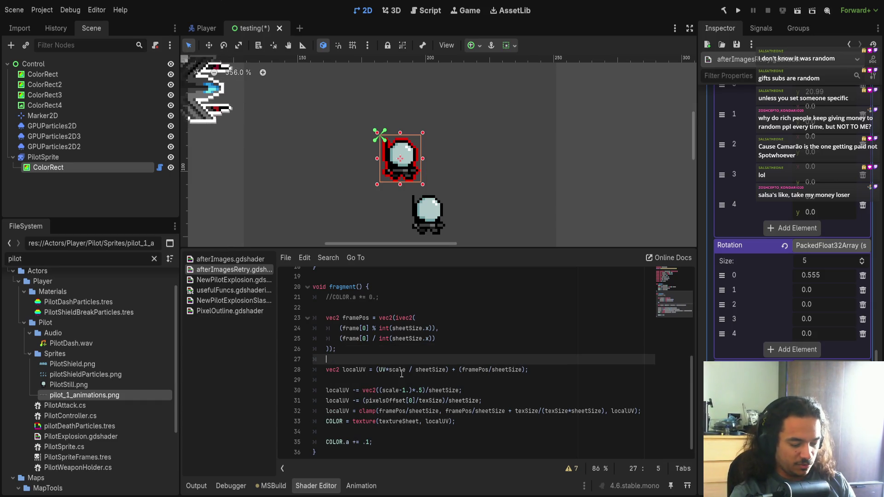
{"action": "type", "text": "vec2 r"}
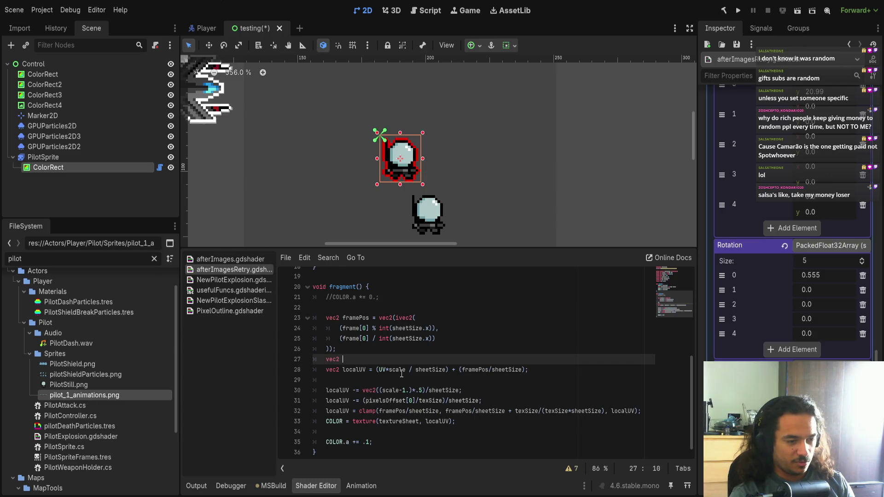
{"action": "type", "text": "otatedUV"}
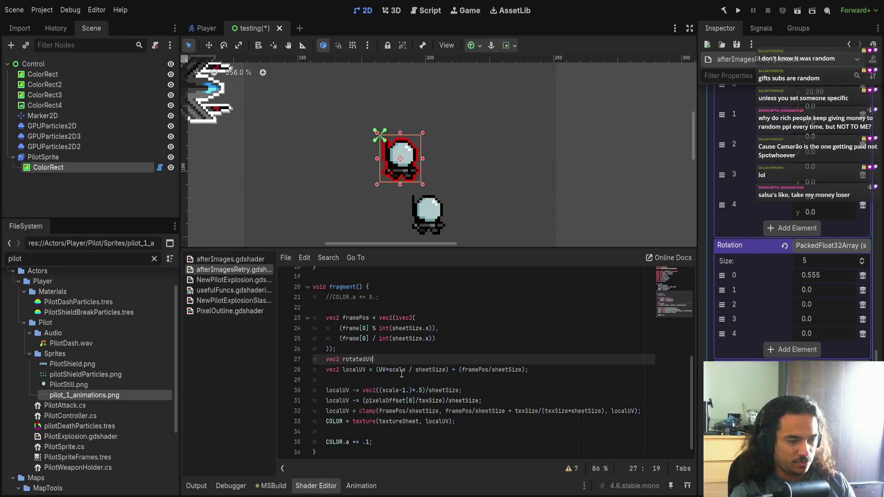
{"action": "type", "text": " = UV"}
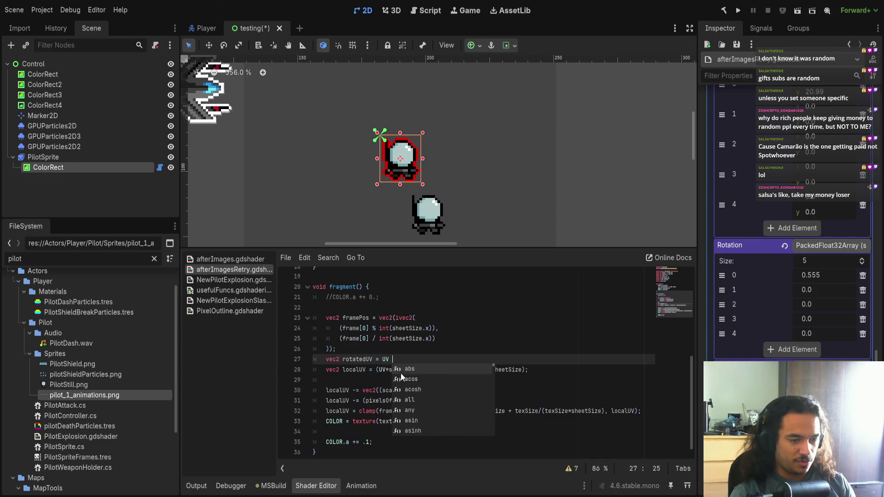
{"action": "type", "text": "-vec2"}
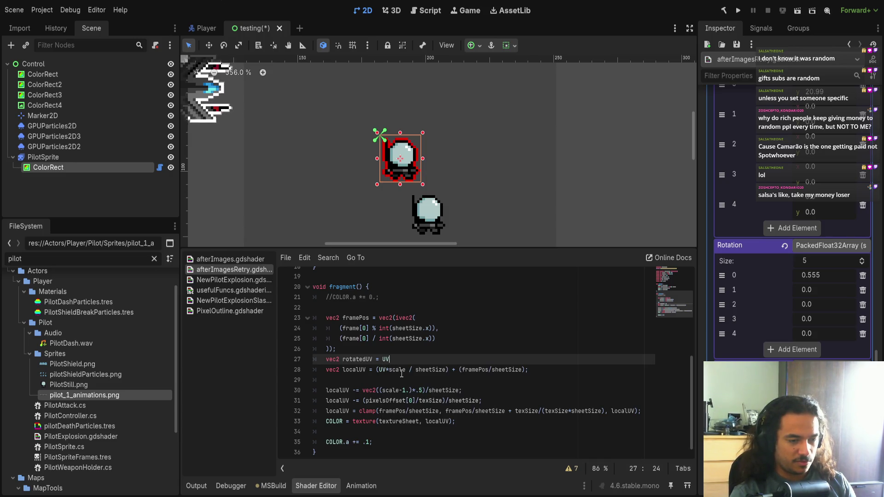
{"action": "type", "text": "("}
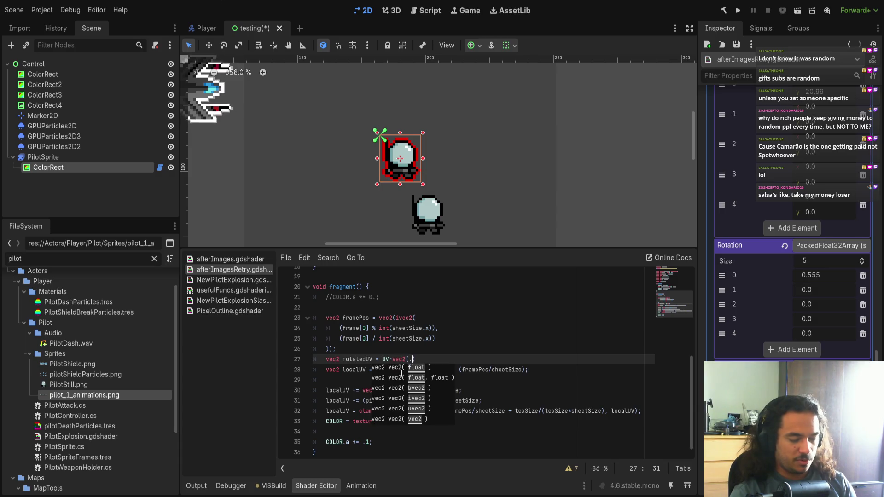
{"action": "type", "text": ".5) "}
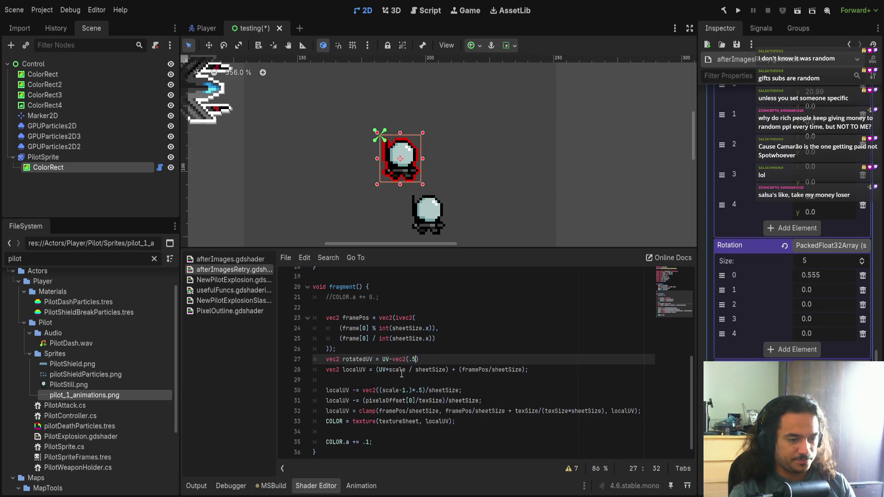
{"action": "type", "text": "*2."}
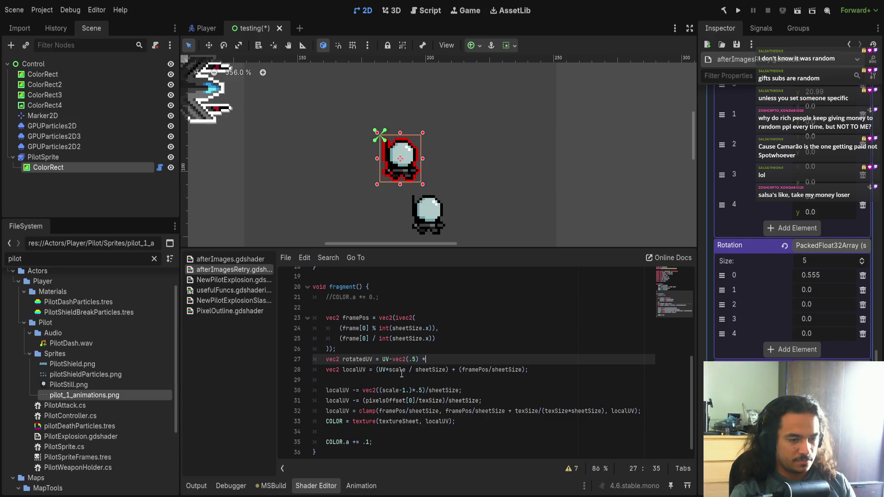
{"action": "key", "text": "Left"}
{"action": "key", "text": "Left"}
{"action": "key", "text": "Left"}
{"action": "key", "text": "shift+Left"}
{"action": "key", "text": "shift+Left"}
{"action": "key", "text": "shift+Left"}
{"action": "type", "text": "("}
{"action": "key", "text": "Right"}
{"action": "type", "text": ";"}
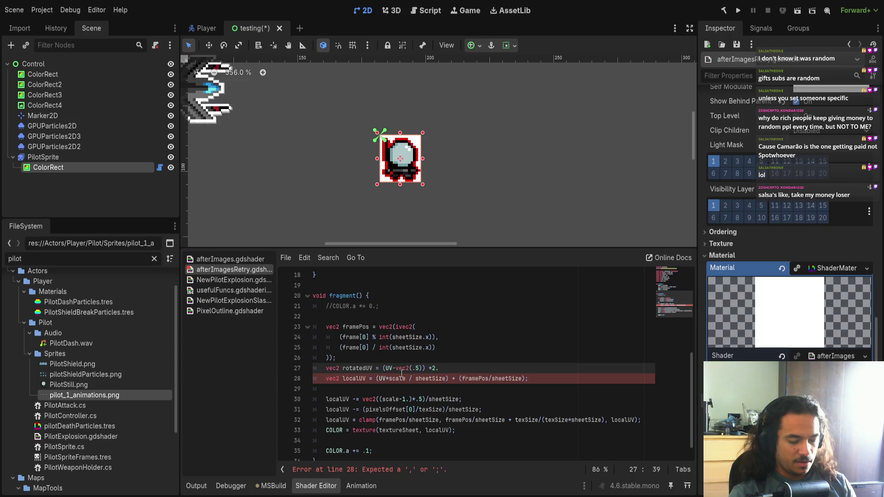
{"action": "key", "text": "Left"}
{"action": "key", "text": "shift+Left"}
{"action": "key", "text": "shift+Left"}
{"action": "key", "text": "shift+Left"}
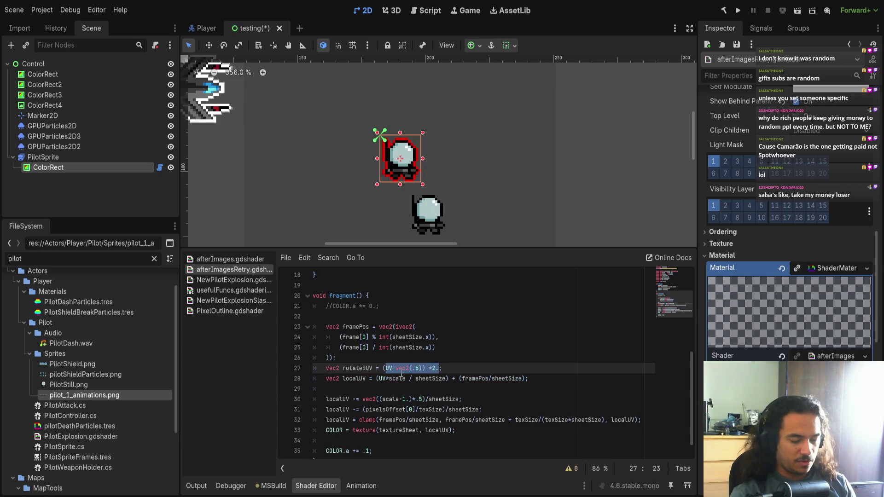
{"action": "type", "text": "("}
{"action": "key", "text": "End"}
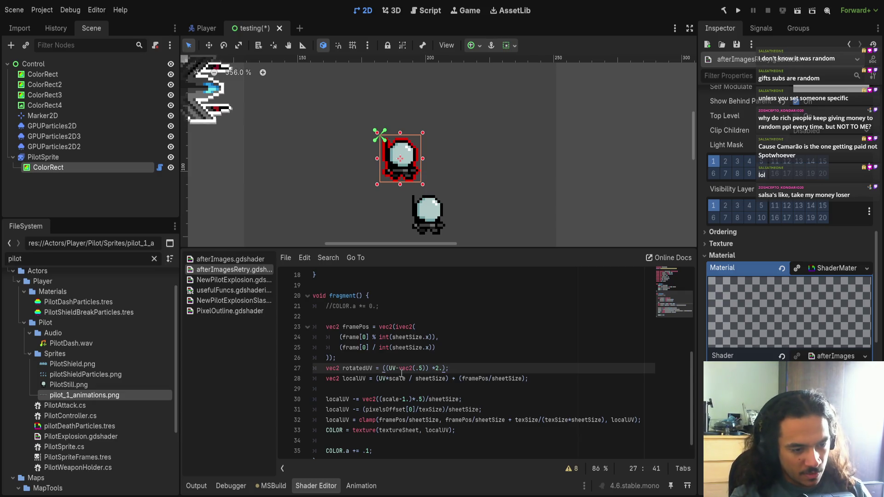
{"action": "key", "text": "ctrl+z"}
{"action": "key", "text": "ctrl+z"}
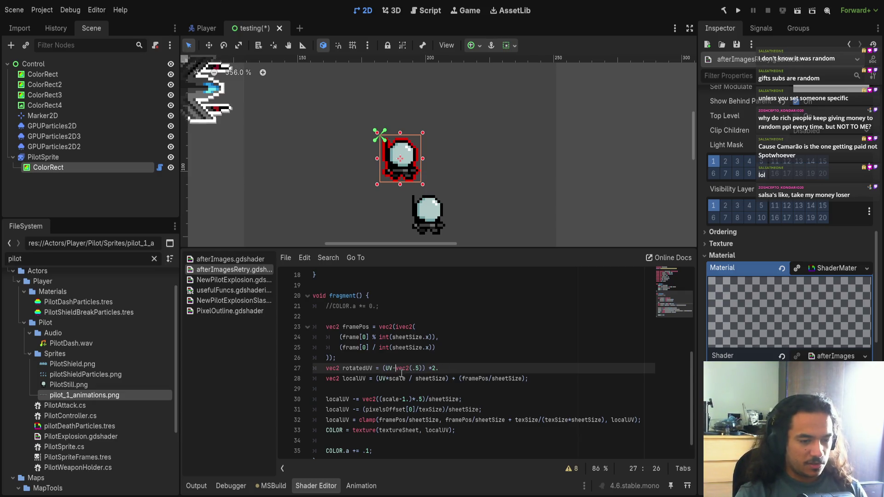
{"action": "key", "text": "ctrl+z"}
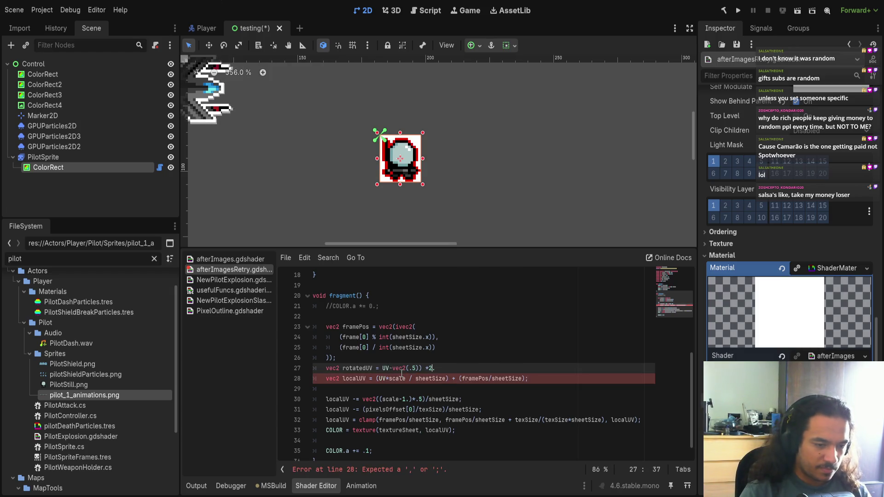
{"action": "type", "text": "."}
{"action": "key", "text": "ctrl+z"}
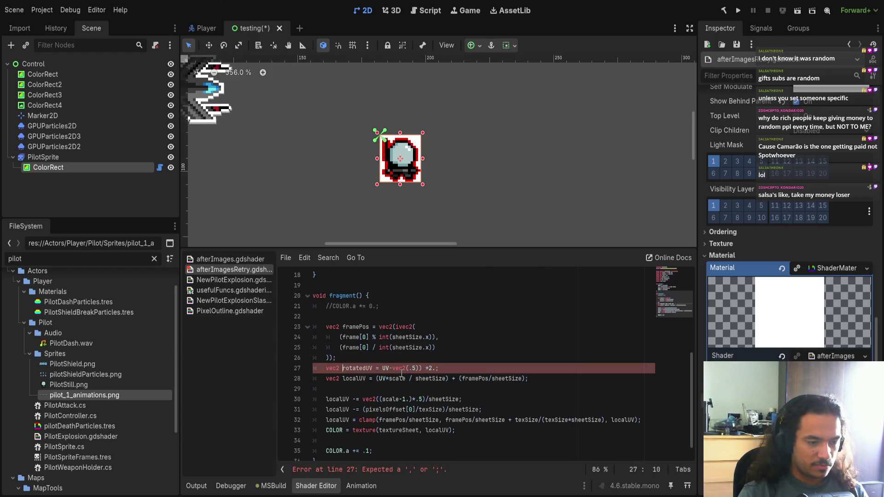
{"action": "key", "text": "ctrl+z"}
{"action": "key", "text": "ctrl+z"}
{"action": "key", "text": "ctrl+z"}
{"action": "key", "text": "ctrl+z"}
Step: Rename that variable to centeredUV and write it as (UV - vec2(.5)) * 2.
{"action": "key", "text": "ctrl+BackSpace"}
{"action": "type", "text": "centered"}
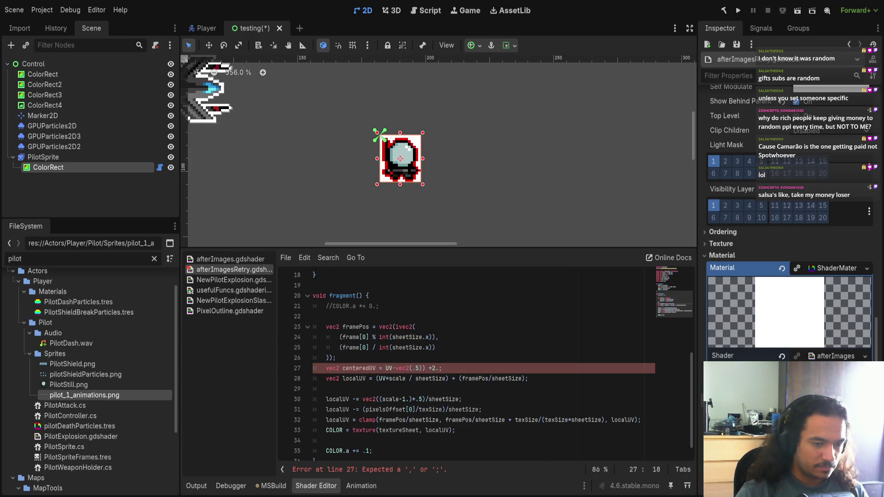
{"action": "left_click", "coordinate": [434, 368]}
{"action": "left_click", "coordinate": [392, 369]}
{"action": "key", "text": "Right"}
{"action": "key", "text": "ctrl+Left"}
{"action": "key", "text": "ctrl+Left"}
{"action": "key", "text": "ctrl+Left"}
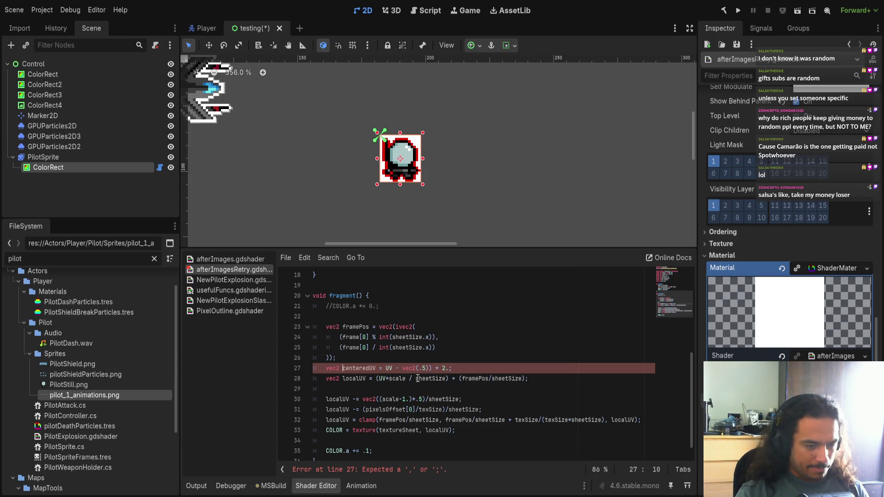
{"action": "key", "text": "ctrl+Right"}
{"action": "type", "text": "("}
Step: Declare 'vec2 rotatedUV;' on the line below and save the scene
{"action": "left_click", "coordinate": [486, 368]}
{"action": "key", "text": "Return"}
{"action": "type", "text": "vec2 rotatedUV;"}
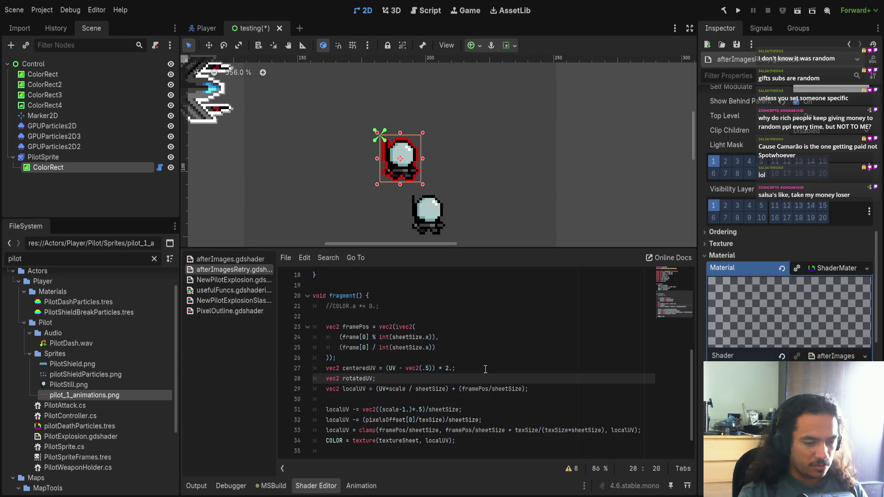
{"action": "key", "text": "ctrl+s"}
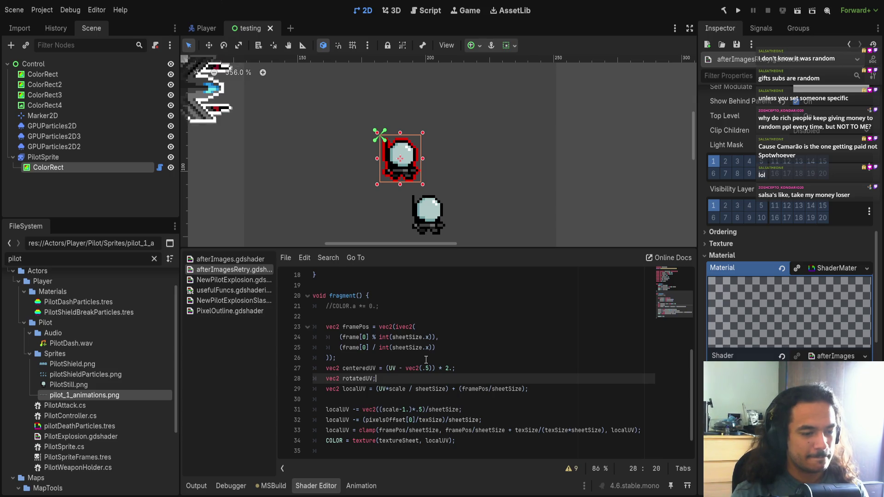
{"action": "type", "text": "= rotate"}
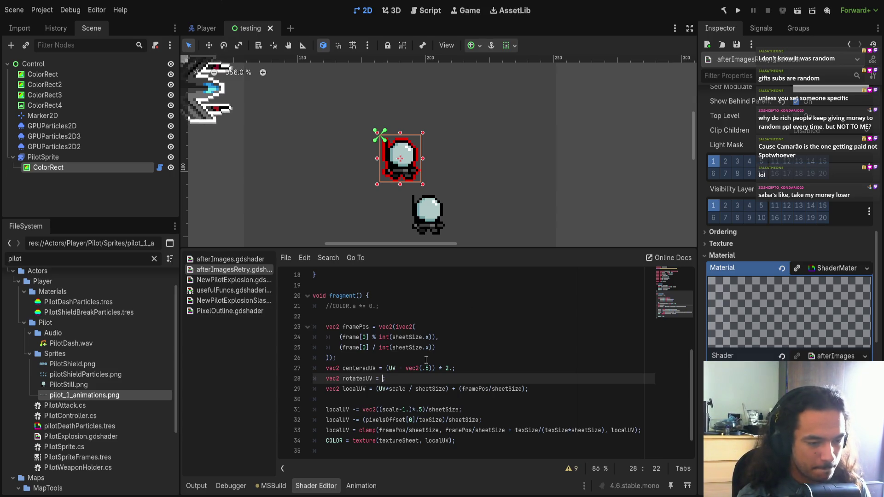
Step: Complete line 28 as 'rotatedUV = ((RotateVec(centeredUV, rotation[0]))/2.) + vec2(.5);'
{"action": "key", "text": "Return"}
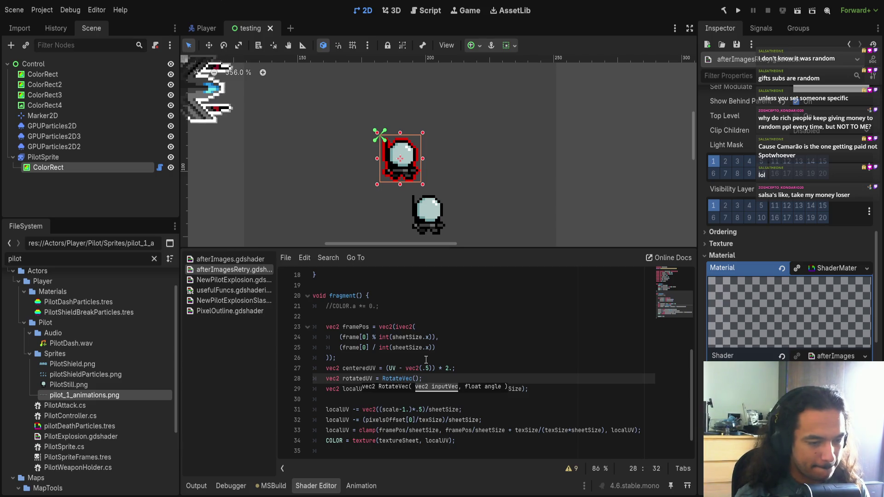
{"action": "type", "text": "centered"}
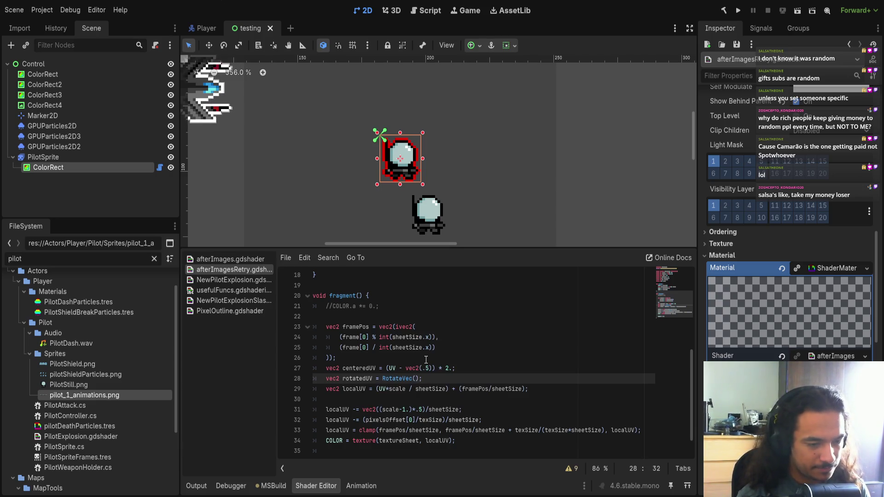
{"action": "type", "text": "UV"}
{"action": "type", "text": ", "}
{"action": "type", "text": "rotation"}
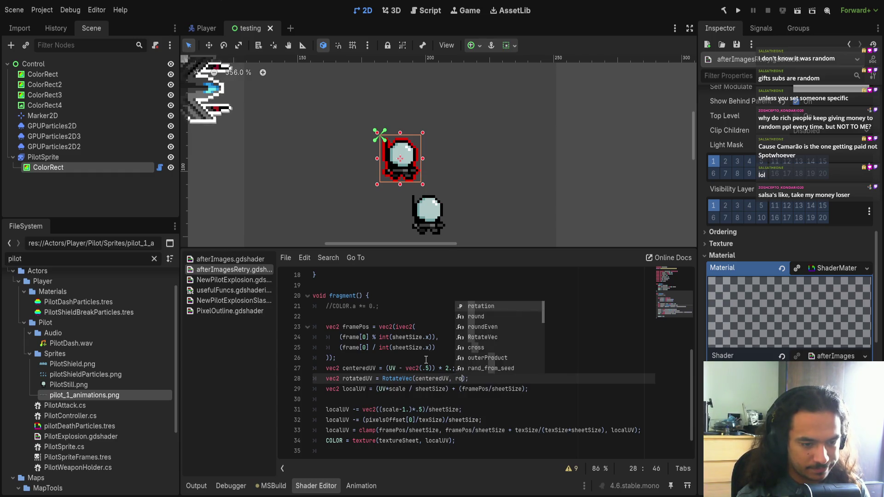
{"action": "type", "text": "[0"}
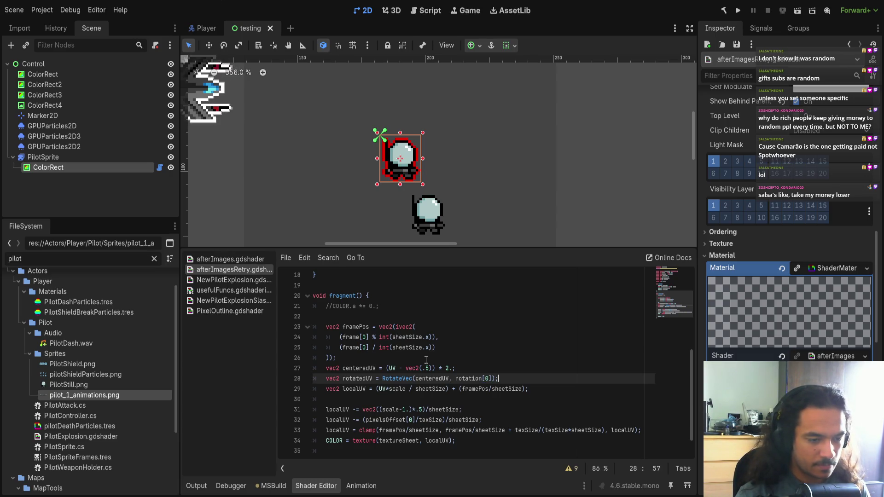
{"action": "key", "text": "Return"}
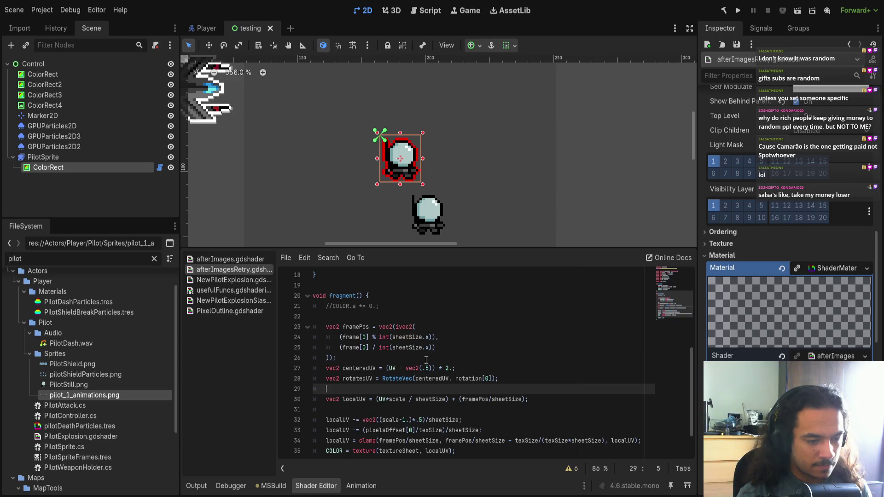
{"action": "left_click", "coordinate": [497, 378]}
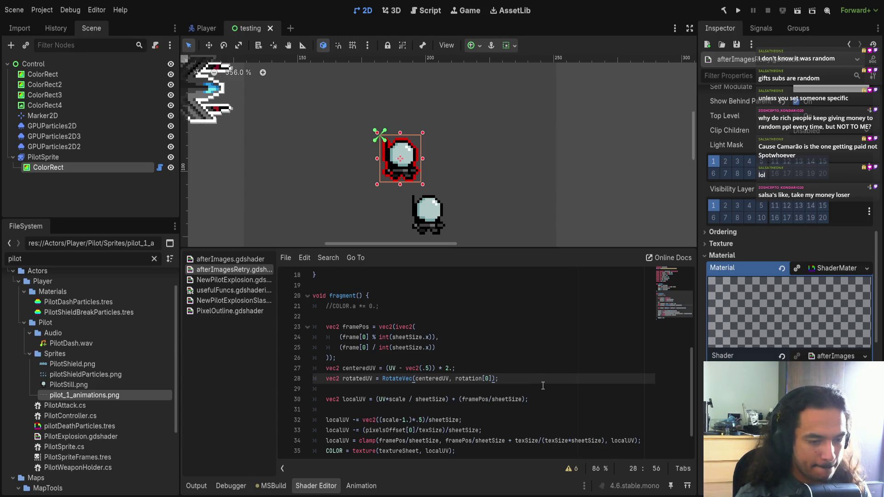
{"action": "key", "text": "ctrl+shift+Left"}
{"action": "key", "text": "ctrl+shift+Left"}
{"action": "key", "text": "ctrl+shift+Left"}
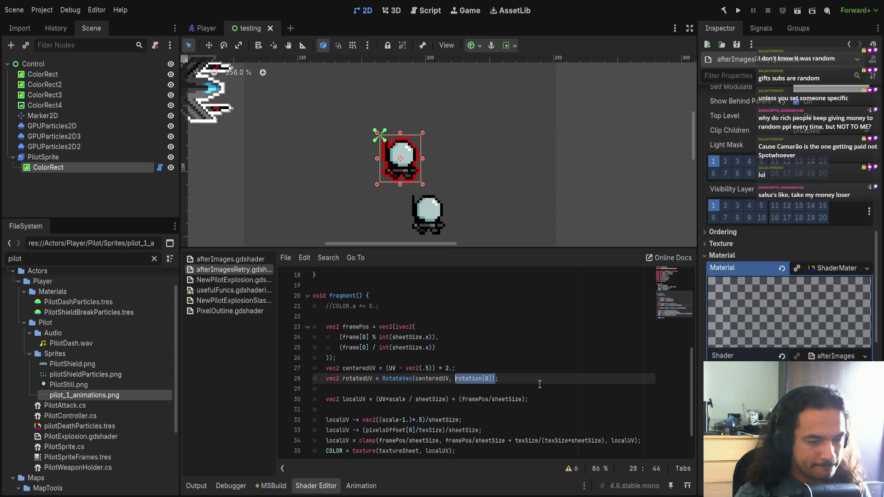
{"action": "key", "text": "ctrl+x"}
{"action": "key", "text": "ctrl+z"}
{"action": "type", "text": "("}
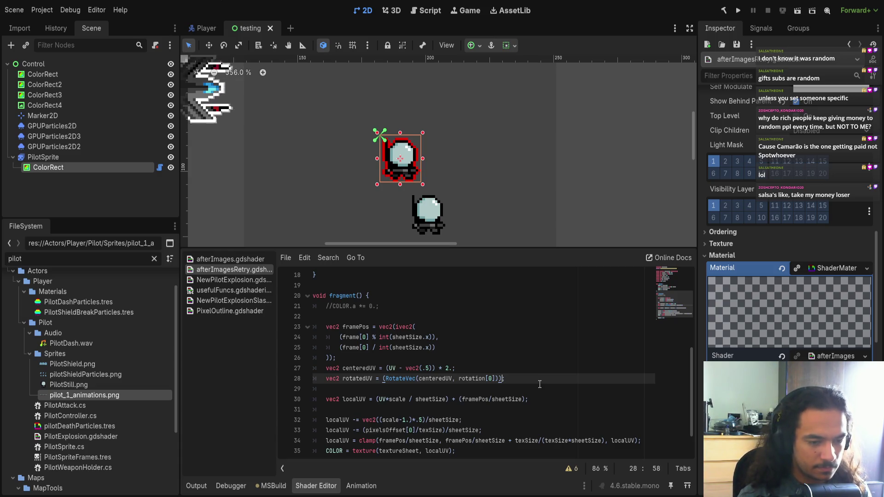
{"action": "type", "text": "/2."}
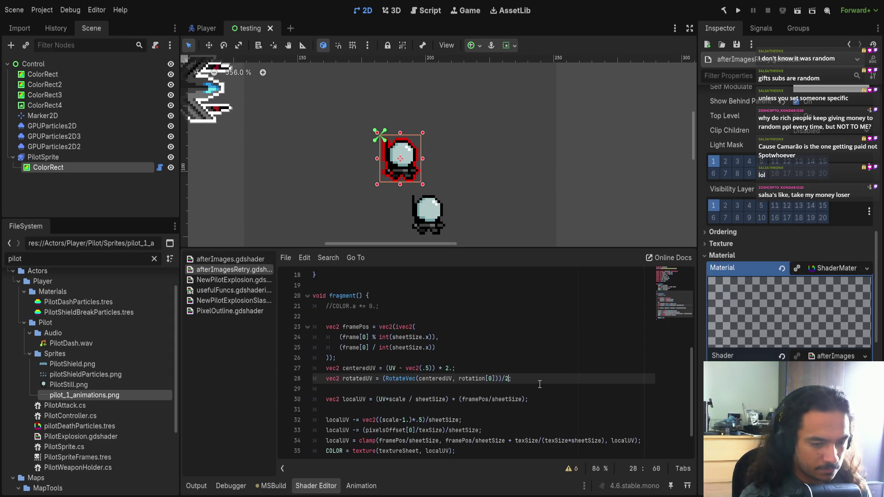
{"action": "key", "text": "shift+Left"}
{"action": "key", "text": "shift+Left"}
{"action": "key", "text": "shift+Left"}
{"action": "key", "text": "ctrl+shift+Left"}
{"action": "key", "text": "ctrl+shift+Left"}
{"action": "key", "text": "ctrl+shift+Left"}
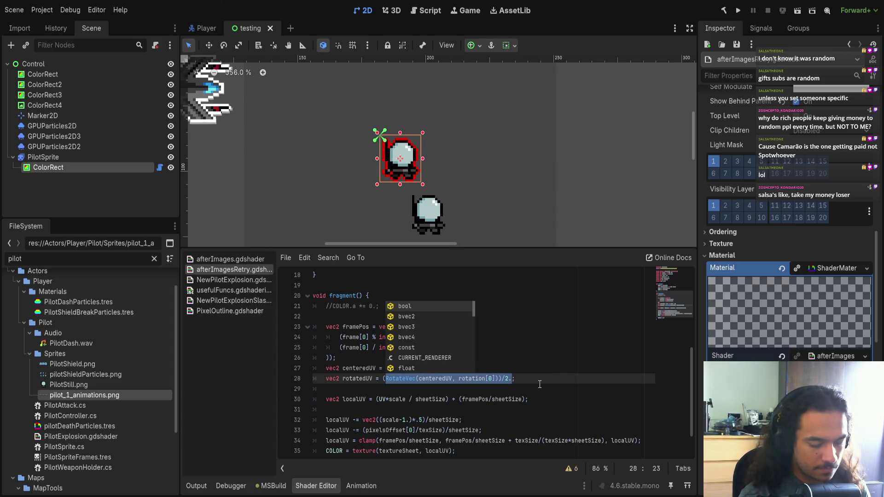
{"action": "key", "text": "Escape"}
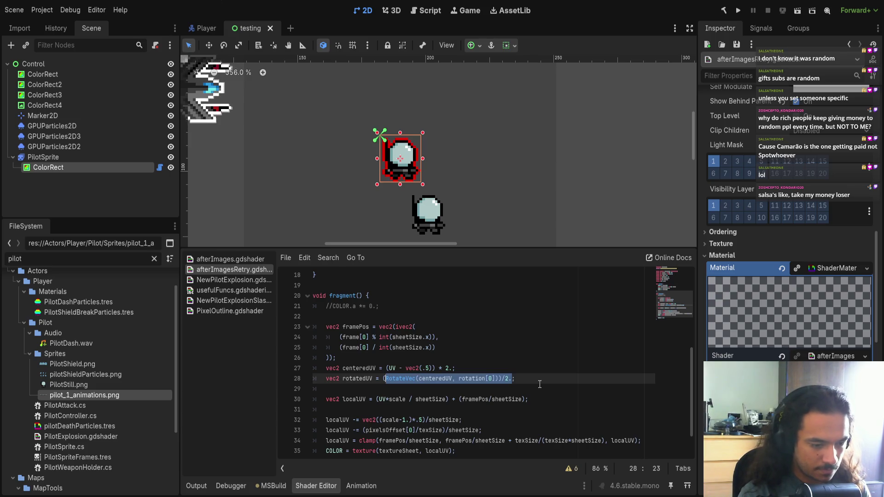
{"action": "type", "text": "("}
{"action": "key", "text": "Escape"}
{"action": "type", "text": "+ vec2(.5"}
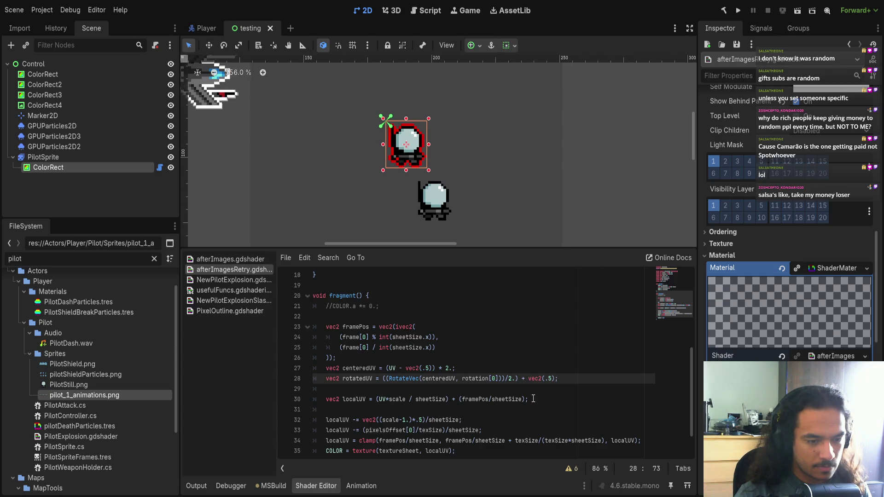
Step: Use rotatedUV instead of UV in line 30's 'rotatedUV * scale' expression
{"action": "double_click", "coordinate": [357, 378]}
{"action": "key", "text": "ctrl+c"}
{"action": "double_click", "coordinate": [383, 399]}
{"action": "key", "text": "ctrl+v"}
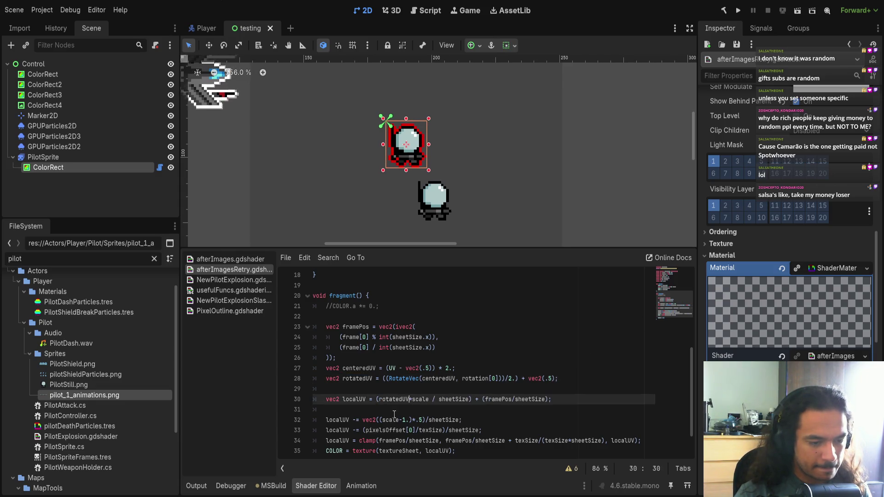
{"action": "key", "text": "Right"}
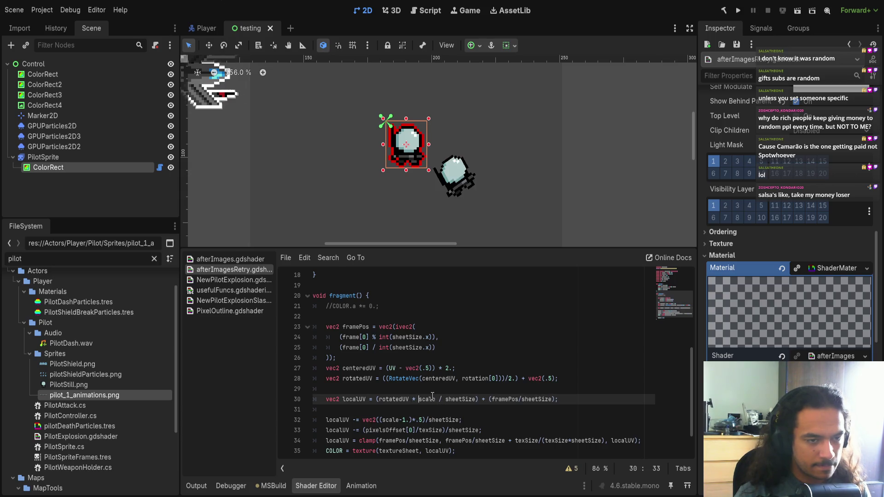
{"action": "scroll", "coordinate": [787, 248], "scroll_direction": "down", "scroll_amount": 5}
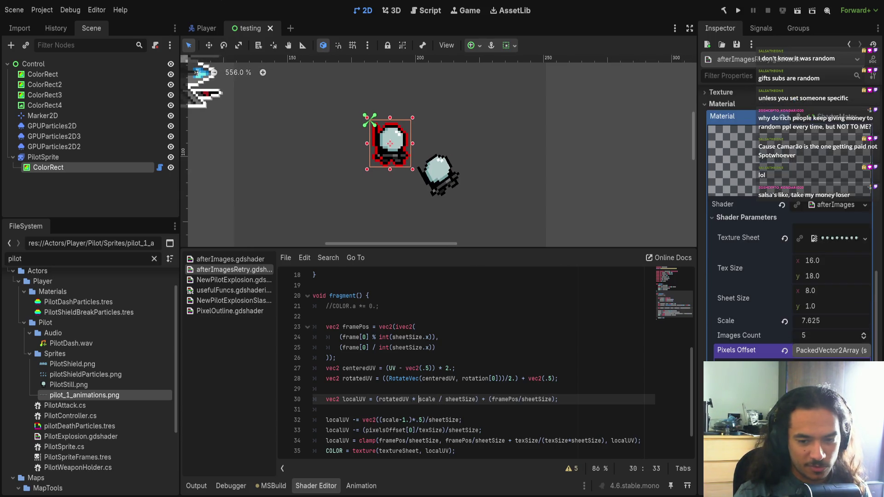
Step: Try several first Rotation values, including 0 and 1, watching the ghost sprite turn
{"action": "scroll", "coordinate": [788, 249], "scroll_direction": "down", "scroll_amount": 5}
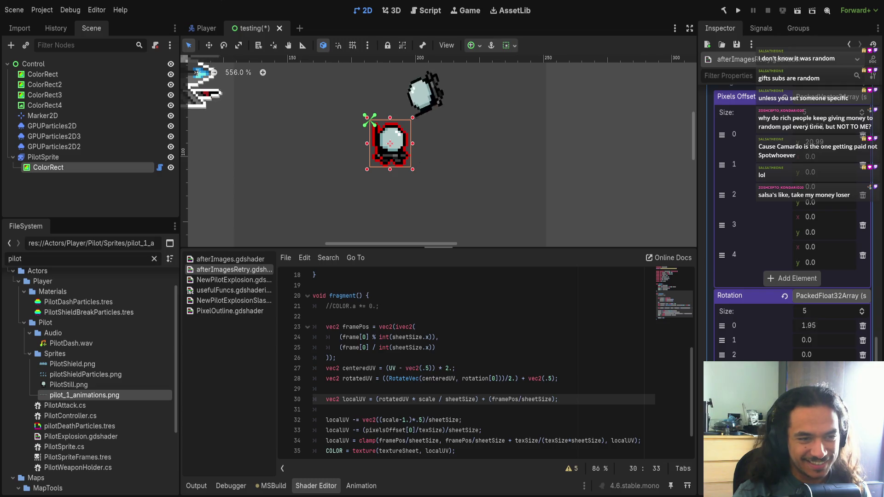
{"action": "mouse_move", "coordinate": [811, 325]}
{"action": "left_mouse_down"}
{"action": "mouse_move", "coordinate": [838, 325]}
{"action": "mouse_move", "coordinate": [796, 325]}
{"action": "mouse_move", "coordinate": [807, 326]}
{"action": "left_mouse_up"}
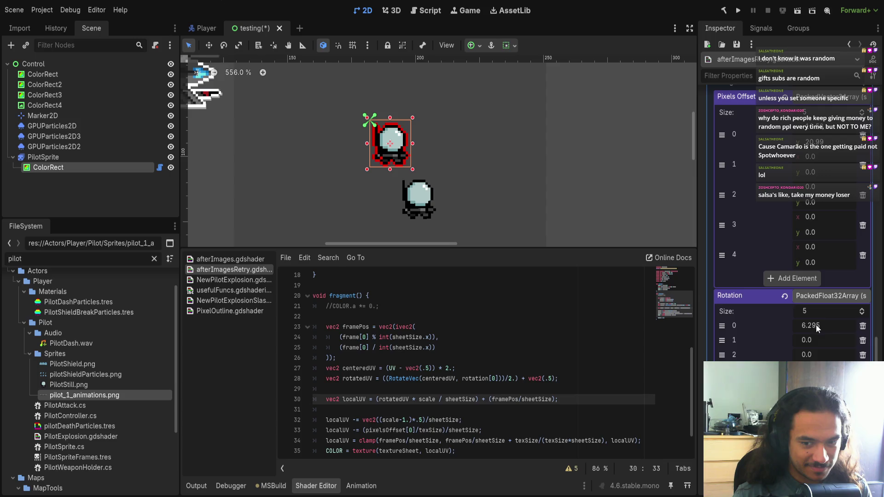
{"action": "left_click", "coordinate": [852, 324]}
{"action": "type", "text": "0"}
{"action": "key", "text": "Return"}
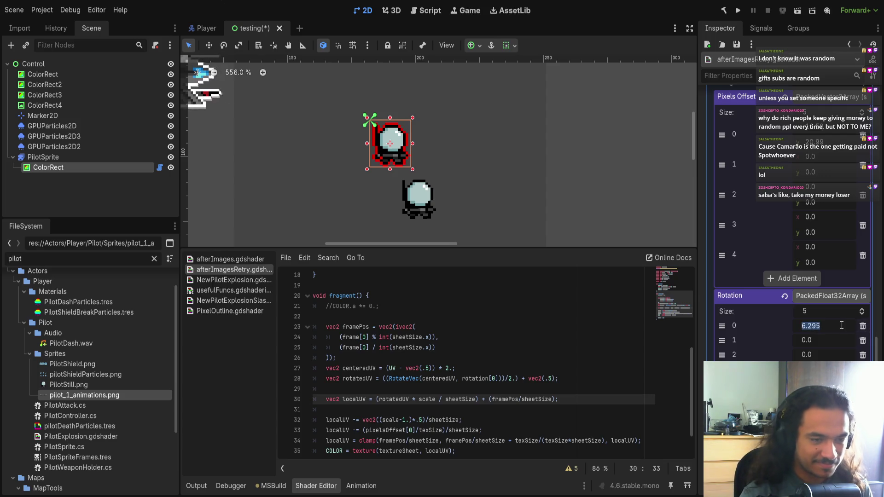
{"action": "left_click_drag", "start_coordinate": [810, 326], "coordinate": [820, 328]}
{"action": "left_click", "coordinate": [806, 326]}
{"action": "type", "text": "1"}
{"action": "key", "text": "Return"}
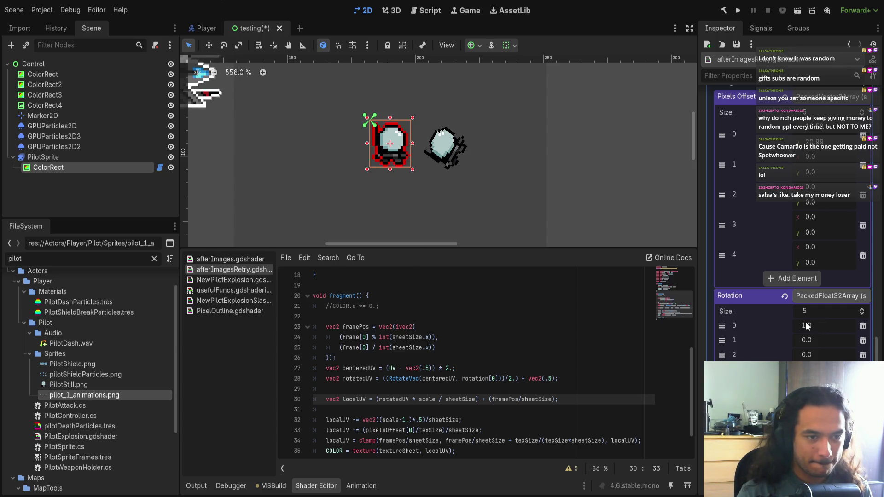
Step: Enter 3.152 as the first Rotation value and pan the canvas to the flipped copy
{"action": "left_click", "coordinate": [806, 326]}
{"action": "type", "text": "3.1"}
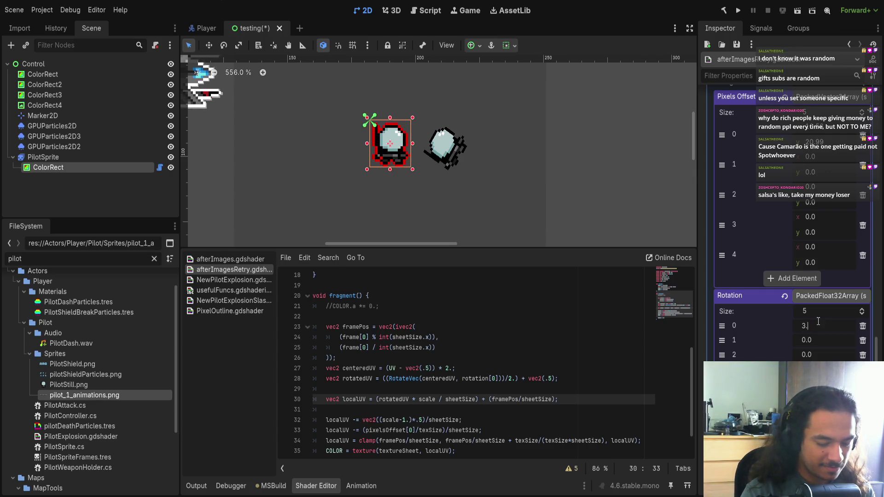
{"action": "type", "text": "418"}
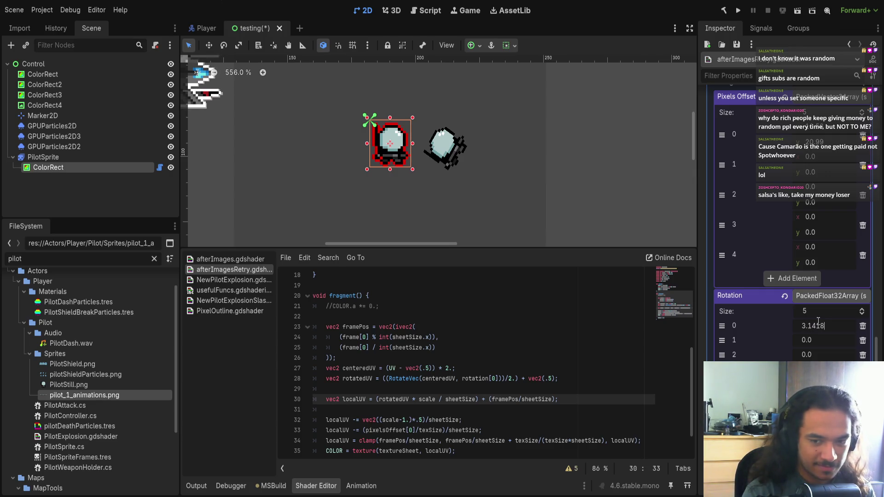
{"action": "key", "text": "Left"}
{"action": "key", "text": "Left"}
{"action": "key", "text": "BackSpace"}
{"action": "type", "text": "5"}
{"action": "key", "text": "End"}
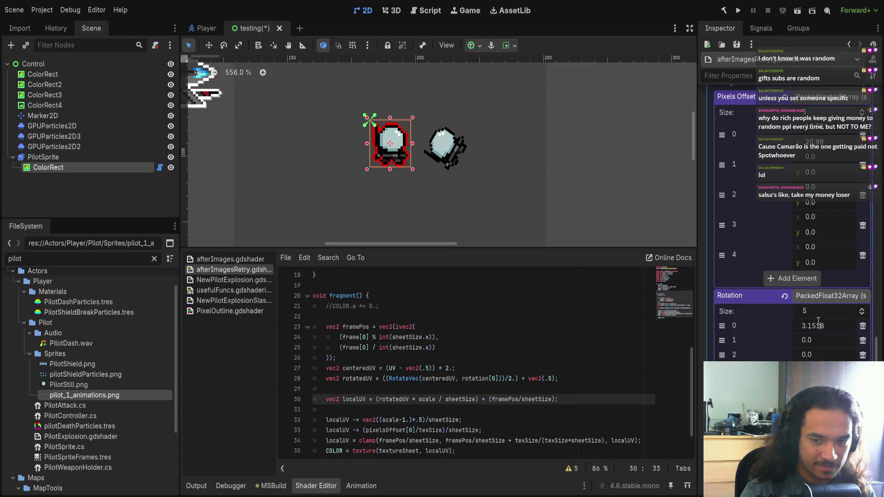
{"action": "key", "text": "Return"}
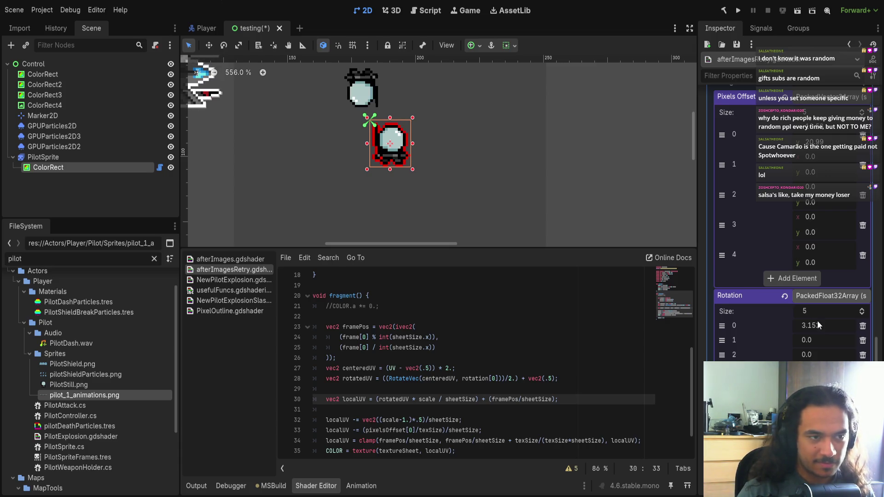
{"action": "left_click_drag", "start_coordinate": [567, 158], "coordinate": [562, 135]}
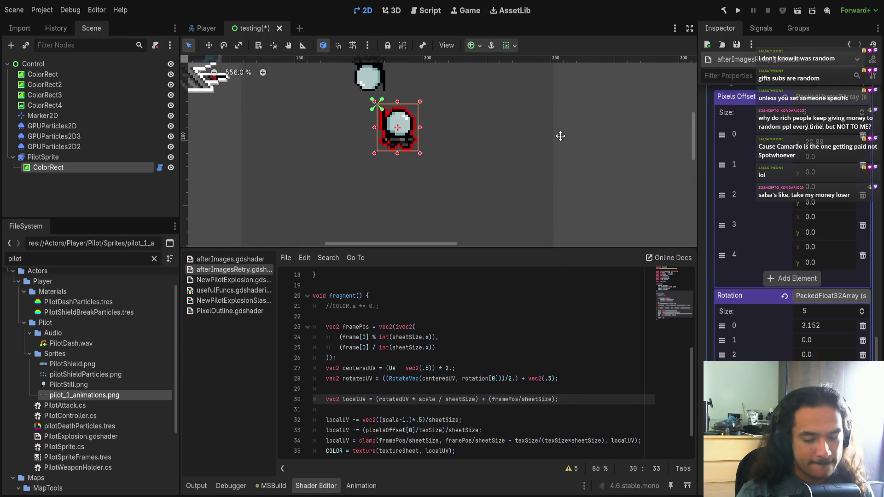
Step: Preview after-image frames by stepping the first Frame value up to 8 and back down to 2
{"action": "mouse_move", "coordinate": [479, 163]}
{"action": "left_mouse_down"}
{"action": "mouse_move", "coordinate": [466, 168]}
{"action": "mouse_move", "coordinate": [479, 177]}
{"action": "left_mouse_up"}
{"action": "scroll", "coordinate": [466, 168], "scroll_direction": "down", "scroll_amount": 1}
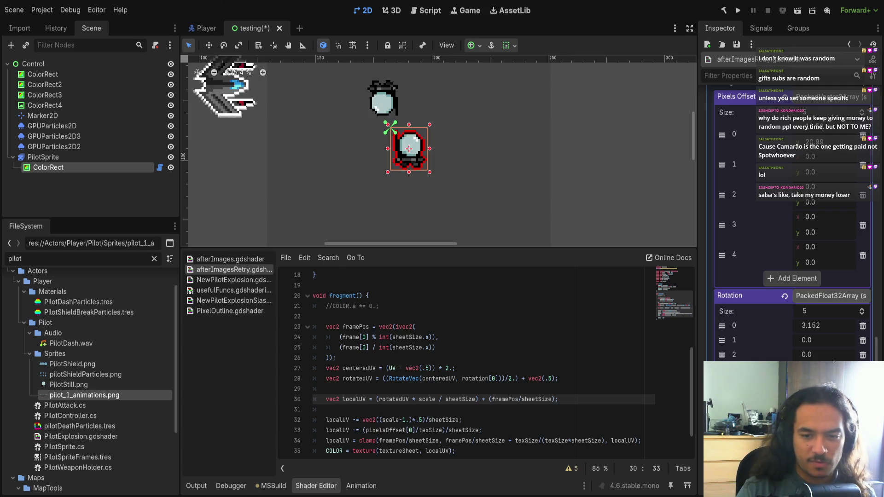
{"action": "scroll", "coordinate": [832, 361], "scroll_direction": "down", "scroll_amount": 3}
{"action": "scroll", "coordinate": [816, 311], "scroll_direction": "up", "scroll_amount": 3}
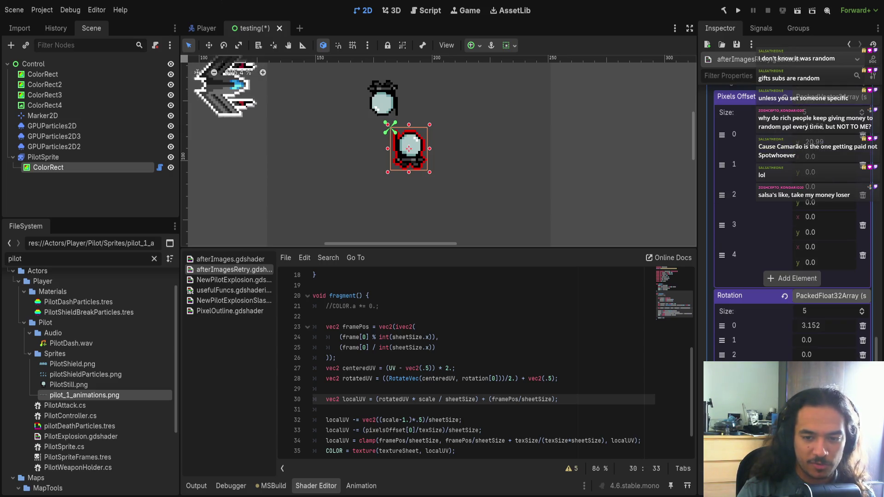
{"action": "scroll", "coordinate": [739, 312], "scroll_direction": "down", "scroll_amount": 2}
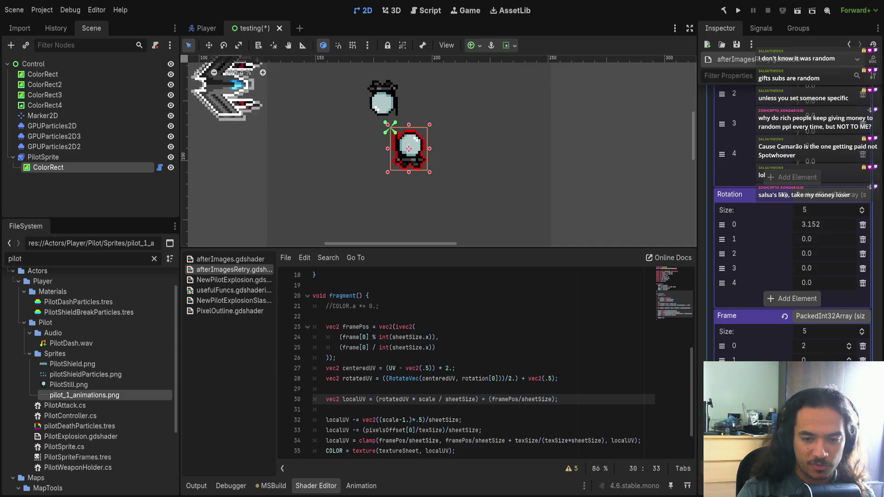
{"action": "left_click", "coordinate": [849, 347]}
{"action": "left_click", "coordinate": [849, 347]}
{"action": "left_click", "coordinate": [849, 348]}
{"action": "left_click", "coordinate": [849, 348]}
{"action": "scroll", "coordinate": [459, 192], "scroll_direction": "down", "scroll_amount": 5}
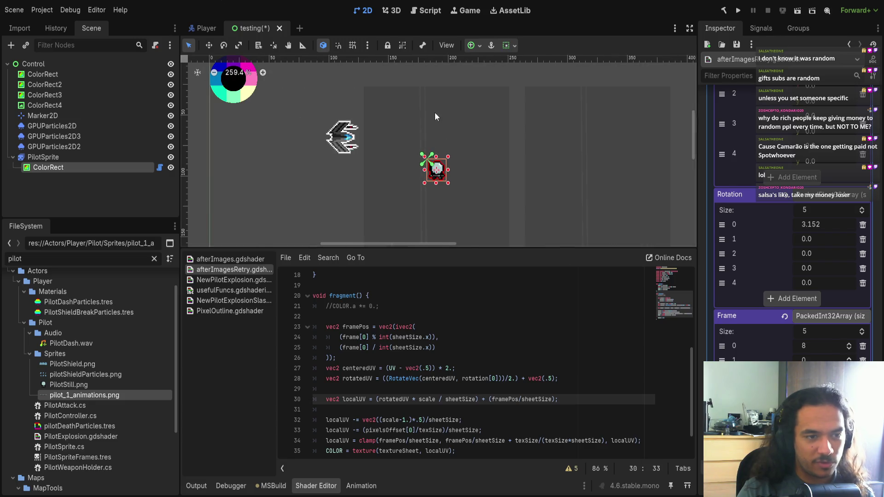
{"action": "left_click", "coordinate": [849, 348]}
{"action": "left_click", "coordinate": [849, 348]}
{"action": "left_click", "coordinate": [849, 349]}
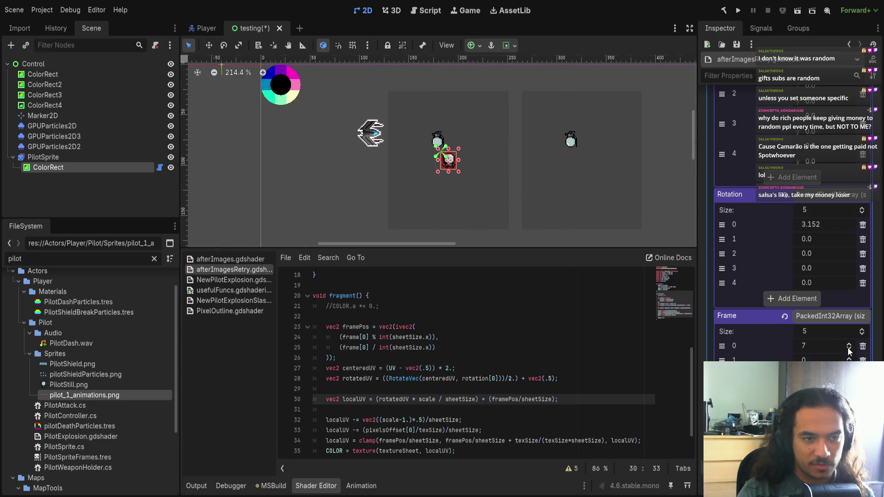
{"action": "left_click", "coordinate": [849, 349]}
{"action": "left_click", "coordinate": [849, 349]}
{"action": "left_click", "coordinate": [849, 349]}
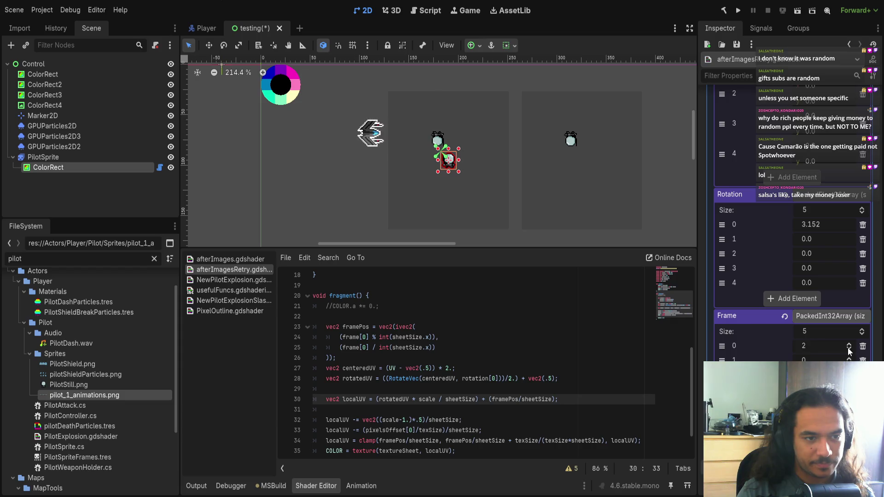
Step: Center the sprites on the canvas and place the caret before rotation[0] on shader line 28
{"action": "scroll", "coordinate": [464, 170], "scroll_direction": "up", "scroll_amount": 5}
{"action": "scroll", "coordinate": [462, 155], "scroll_direction": "up", "scroll_amount": 2}
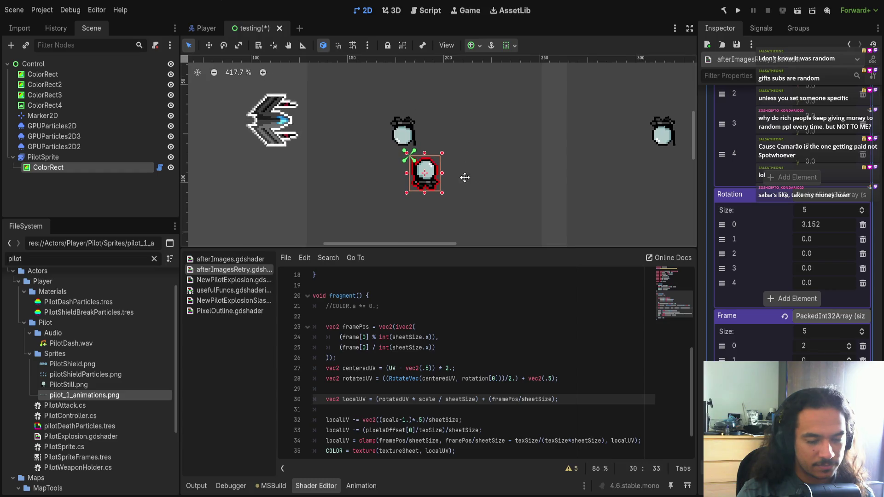
{"action": "left_click_drag", "start_coordinate": [488, 205], "coordinate": [481, 175]}
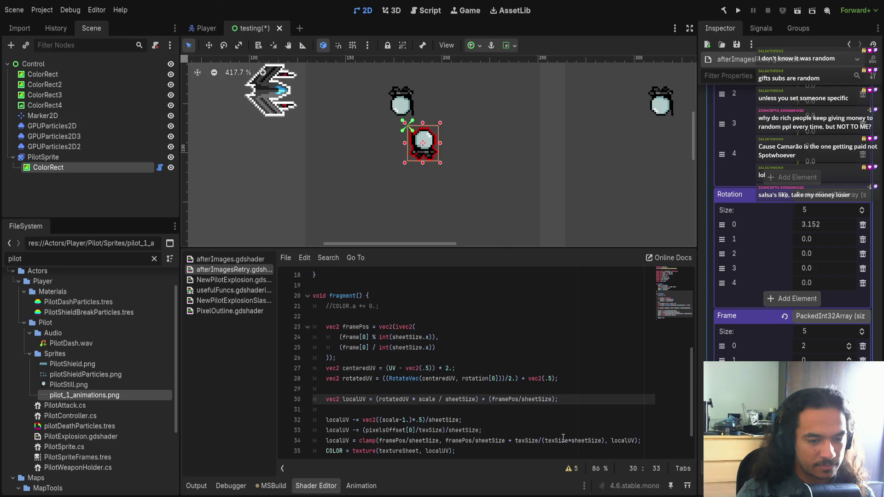
{"action": "scroll", "coordinate": [562, 438], "scroll_direction": "down", "scroll_amount": 1}
{"action": "left_click", "coordinate": [463, 347]}
Step: Try a minus before rotation[0] on line 28, then delete it again
{"action": "type", "text": "-"}
{"action": "left_click_drag", "start_coordinate": [531, 157], "coordinate": [515, 170]}
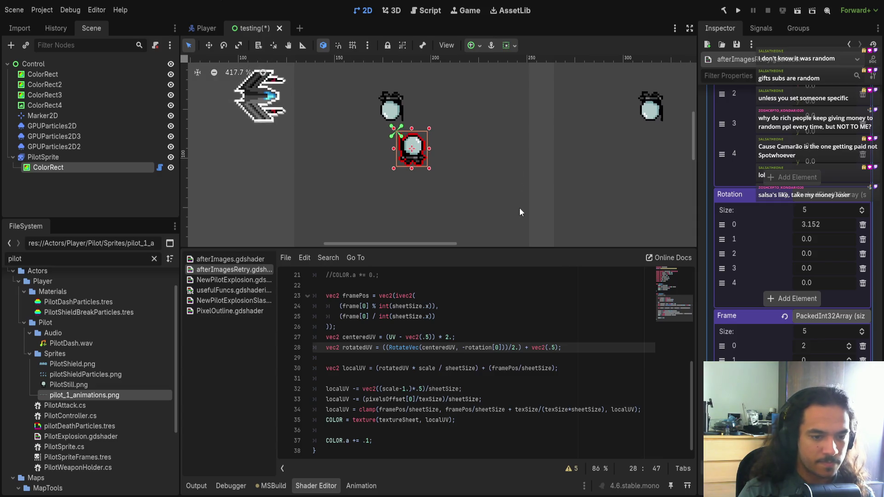
{"action": "key", "text": "BackSpace"}
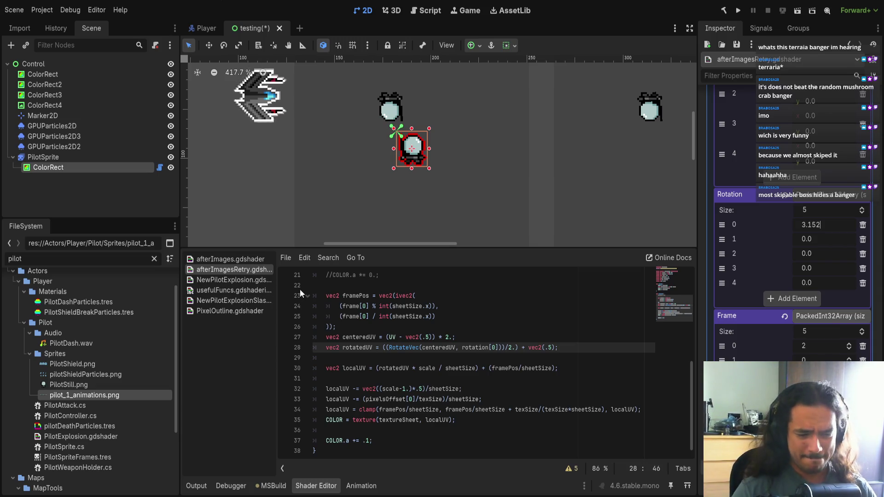
{"action": "scroll", "coordinate": [528, 298], "scroll_direction": "down", "scroll_amount": 1}
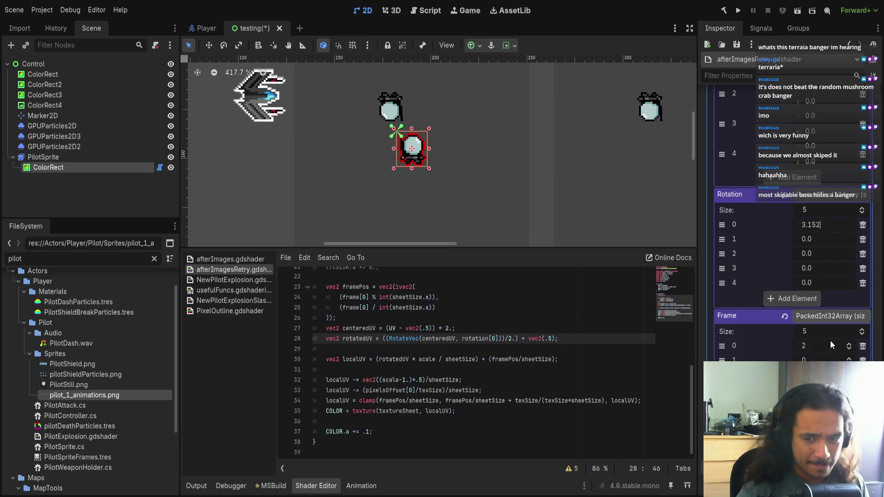
Step: Wrap pixelsOffset[0] on shader line 33 in a RotateVec( call
{"action": "scroll", "coordinate": [824, 324], "scroll_direction": "up", "scroll_amount": 3}
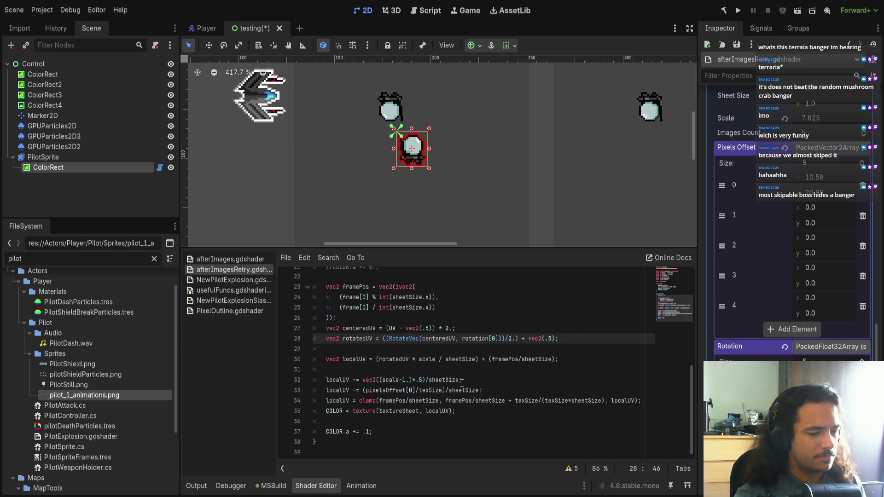
{"action": "double_click", "coordinate": [394, 392]}
{"action": "left_click_drag", "start_coordinate": [416, 390], "coordinate": [364, 391]}
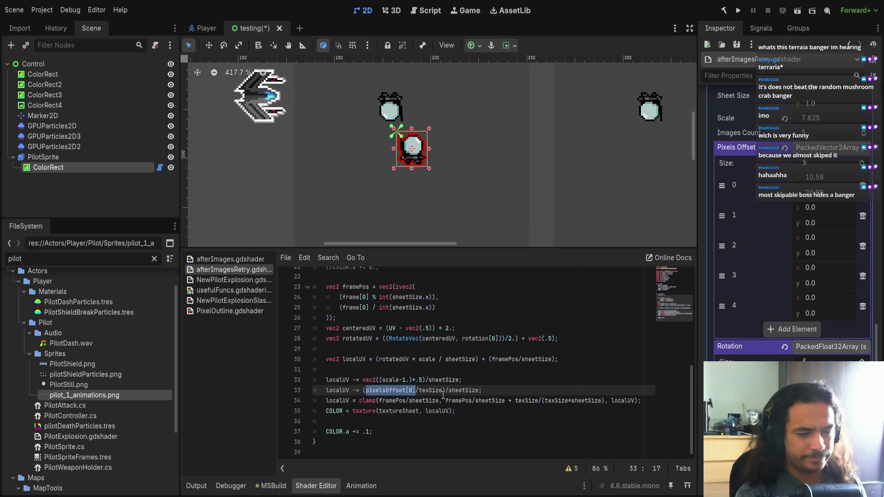
{"action": "type", "text": "("}
{"action": "key", "text": "Left"}
{"action": "key", "text": "Left"}
{"action": "key", "text": "Left"}
{"action": "type", "text": "Rotate"}
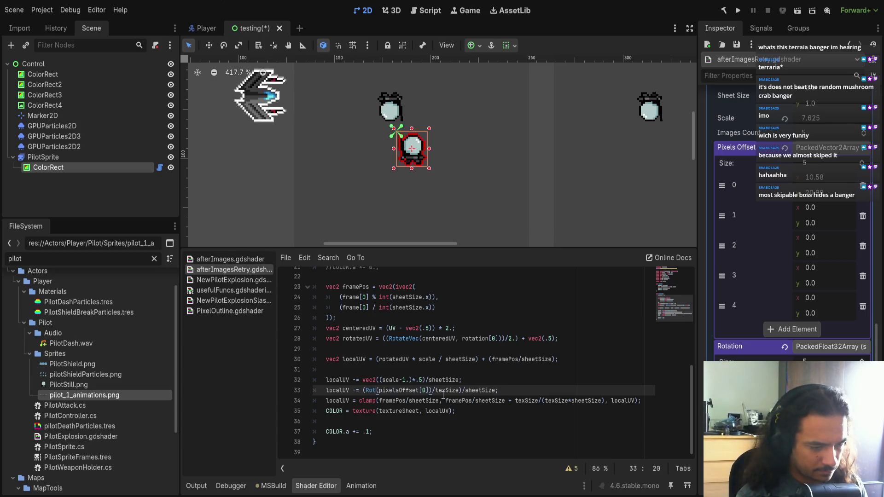
{"action": "type", "text": "Vec"}
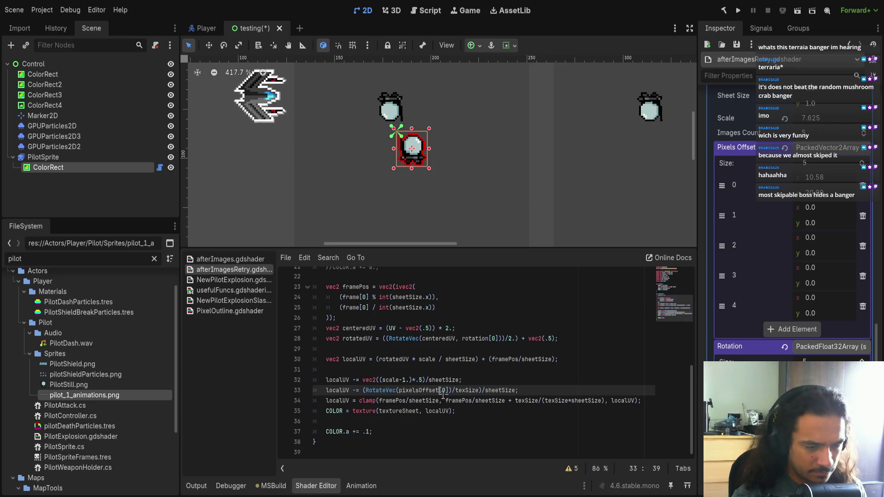
Step: Copy rotation[0] from line 28 and paste it as RotateVec's second argument, then test the Rotation value
{"action": "left_click", "coordinate": [443, 395]}
{"action": "left_click_drag", "start_coordinate": [462, 349], "coordinate": [501, 345]}
{"action": "key", "text": "ctrl+c"}
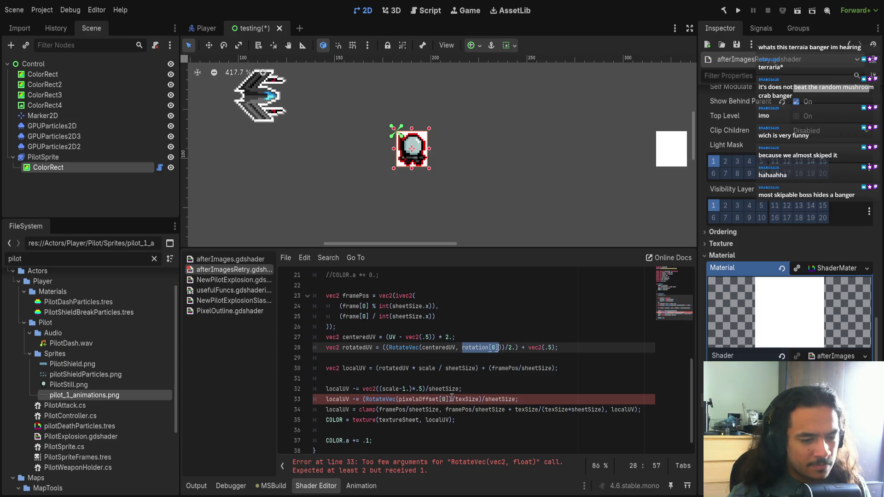
{"action": "left_click", "coordinate": [450, 399]}
{"action": "type", "text": ","}
{"action": "key", "text": "ctrl+v"}
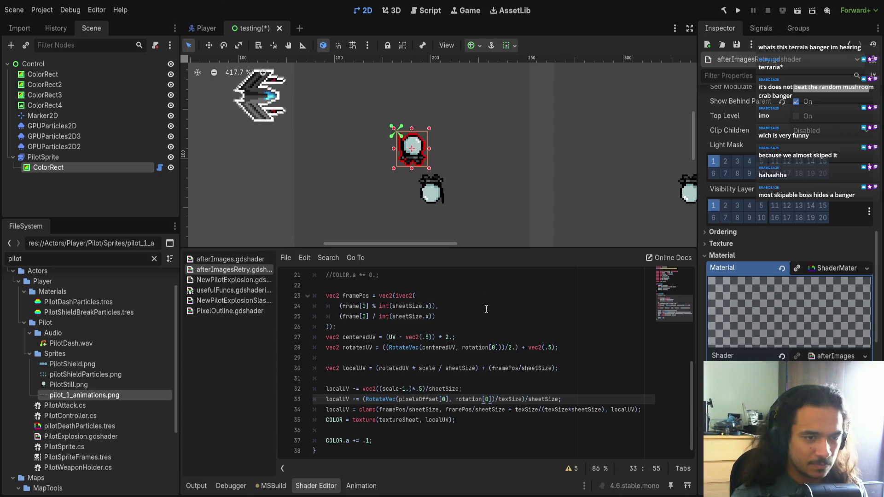
{"action": "scroll", "coordinate": [787, 221], "scroll_direction": "down", "scroll_amount": 10}
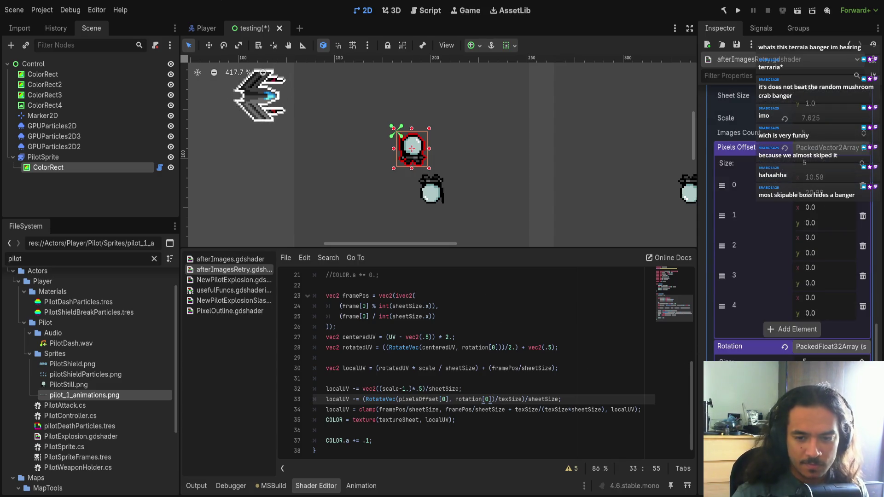
{"action": "left_click_drag", "start_coordinate": [808, 275], "coordinate": [850, 275]}
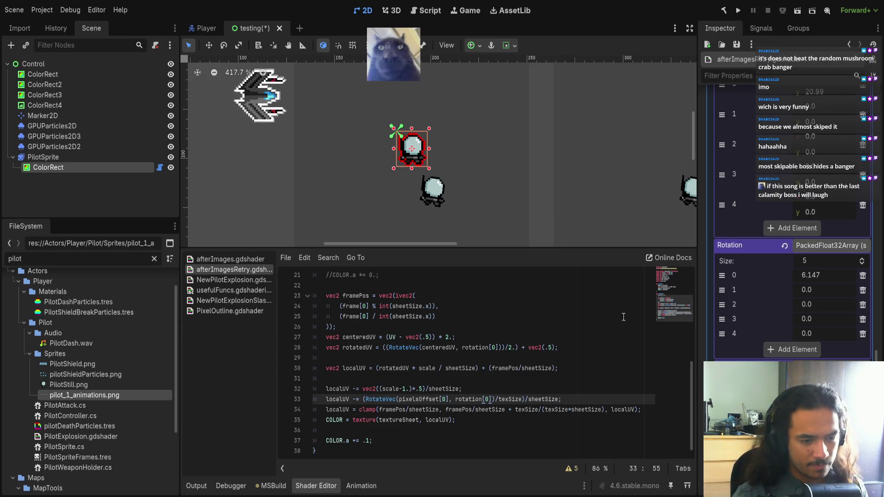
Step: Try negating rotation[0] on shader line 33 while adjusting Rotation, then remove the minus
{"action": "left_click", "coordinate": [455, 399]}
{"action": "type", "text": "-"}
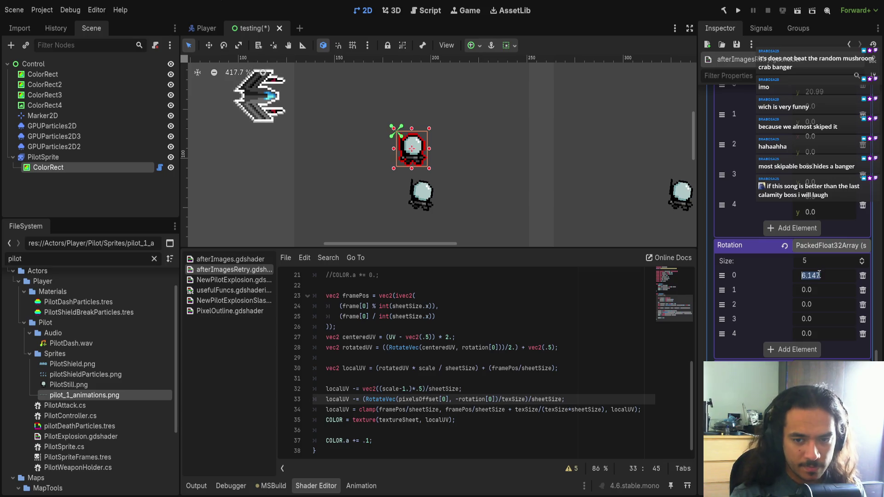
{"action": "mouse_move", "coordinate": [806, 275]}
{"action": "left_mouse_down"}
{"action": "mouse_move", "coordinate": [836, 276]}
{"action": "mouse_move", "coordinate": [623, 276]}
{"action": "mouse_move", "coordinate": [788, 276]}
{"action": "left_mouse_up"}
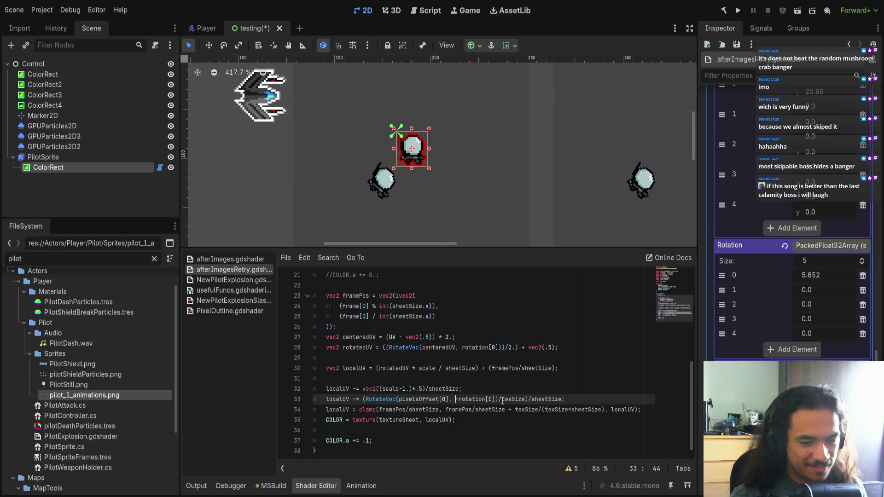
{"action": "key", "text": "Delete"}
{"action": "key", "text": "BackSpace"}
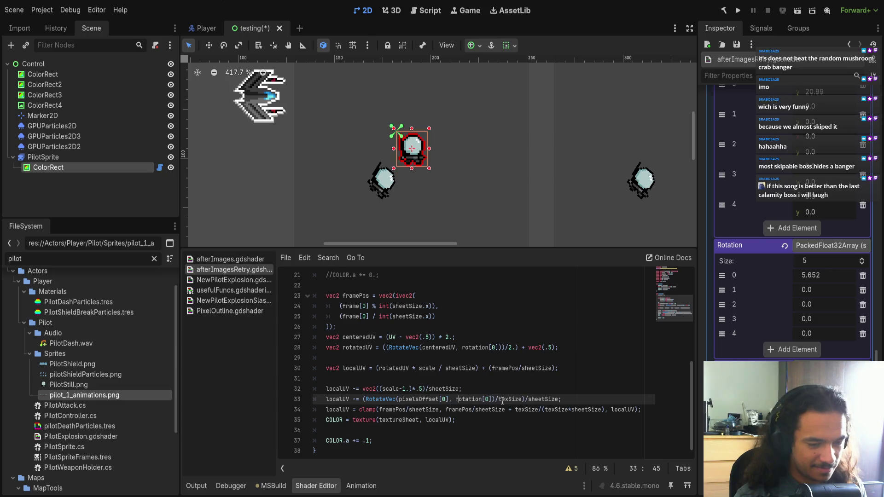
{"action": "type", "text": "r"}
{"action": "scroll", "coordinate": [808, 332], "scroll_direction": "up", "scroll_amount": 3}
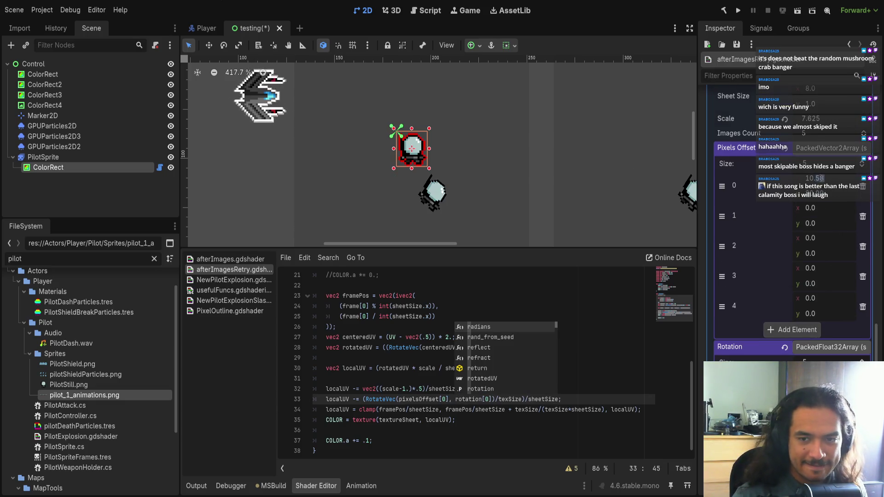
Step: Set the first Pixels Offset element to x 12, y 10
{"action": "left_click", "coordinate": [817, 179]}
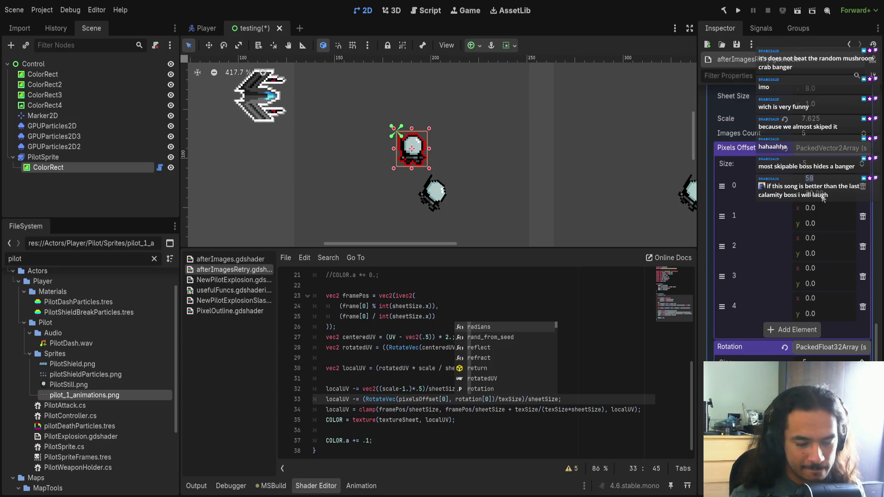
{"action": "type", "text": "12"}
{"action": "key", "text": "Return"}
{"action": "type", "text": "10"}
{"action": "key", "text": "Return"}
Step: Drag the first Rotation value to 0.897 to tilt the after-image copy
{"action": "scroll", "coordinate": [783, 271], "scroll_direction": "down", "scroll_amount": 4}
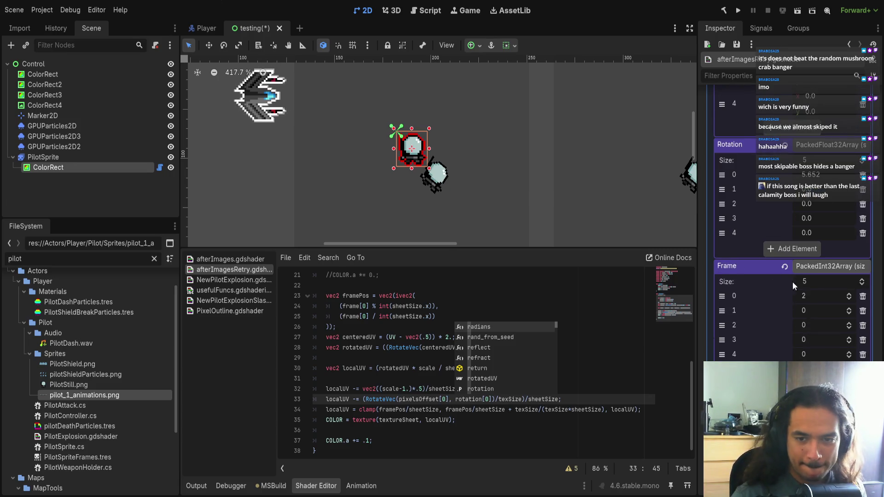
{"action": "mouse_move", "coordinate": [805, 275]}
{"action": "left_mouse_down"}
{"action": "mouse_move", "coordinate": [856, 275]}
{"action": "mouse_move", "coordinate": [801, 275]}
{"action": "left_mouse_up"}
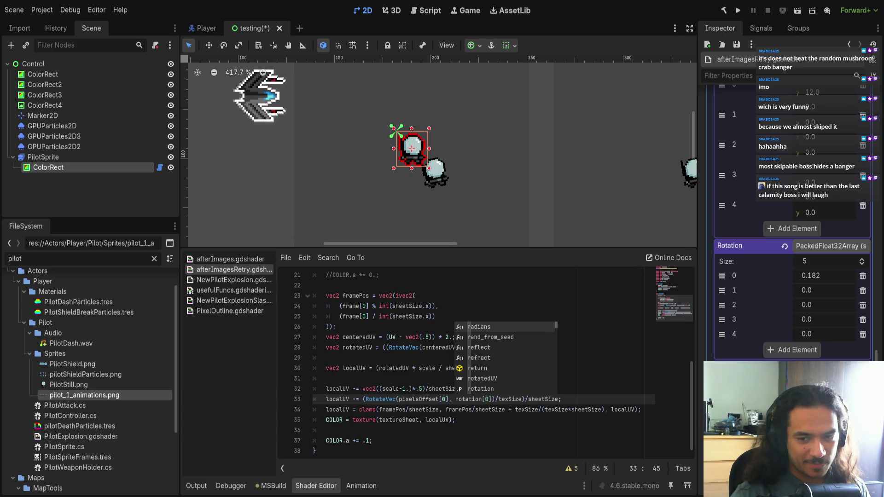
{"action": "left_click_drag", "start_coordinate": [819, 275], "coordinate": [826, 276]}
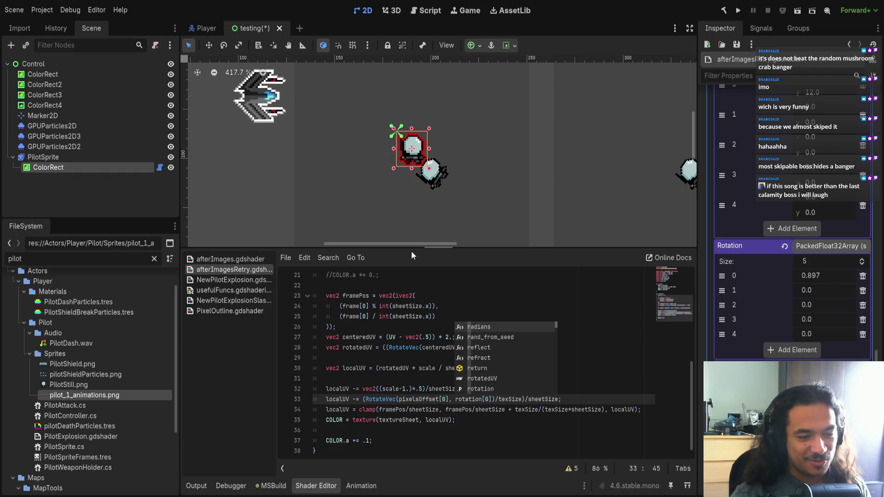
{"action": "left_click", "coordinate": [492, 414]}
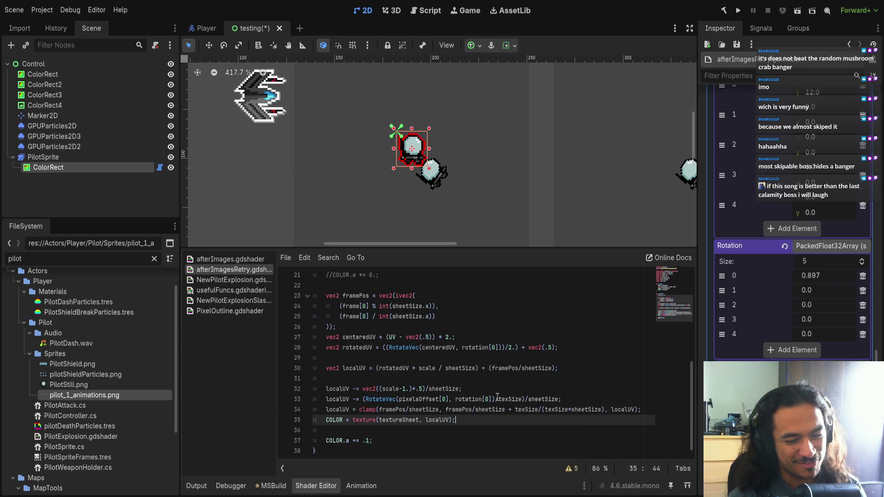
{"action": "scroll", "coordinate": [511, 400], "scroll_direction": "down", "scroll_amount": 1}
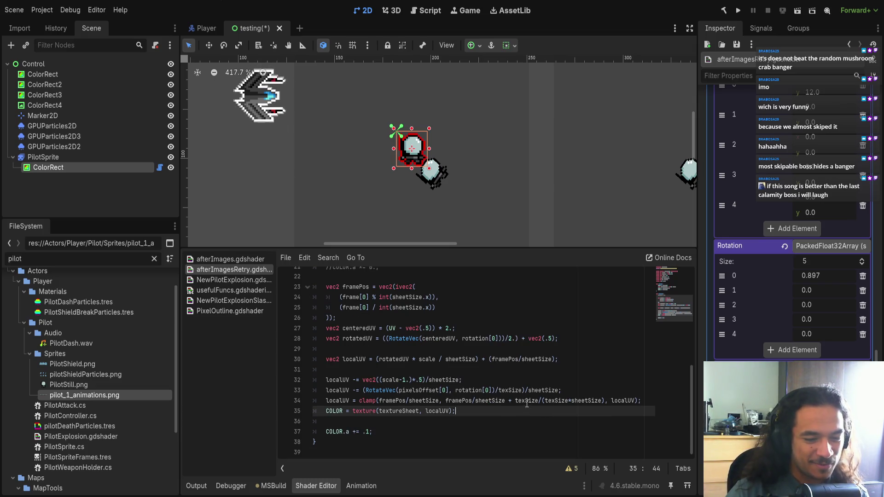
Step: Move /texSize on line 33 so pixelsOffset[0] is divided before rotation
{"action": "left_click", "coordinate": [492, 390]}
{"action": "left_click_drag", "start_coordinate": [492, 390], "coordinate": [399, 390]}
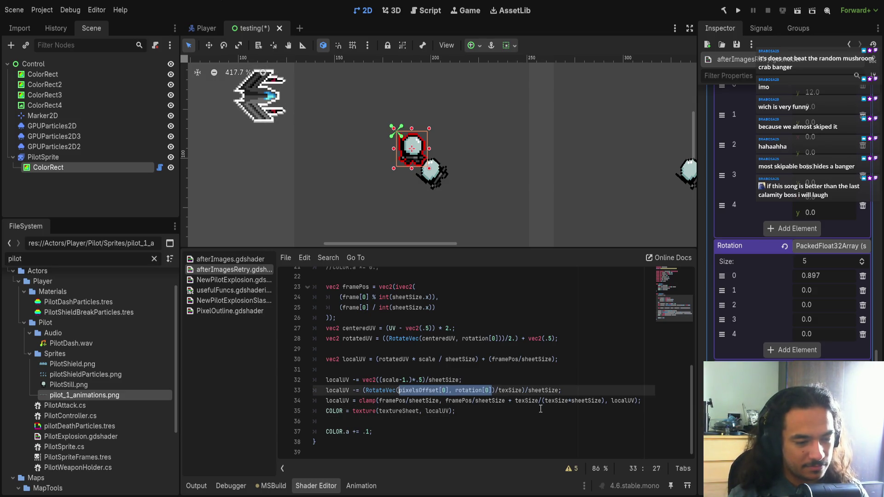
{"action": "key", "text": "Right"}
{"action": "key", "text": "Right"}
{"action": "key", "text": "ctrl+shift+Right"}
{"action": "key", "text": "ctrl+shift+Right"}
{"action": "key", "text": "ctrl+c"}
{"action": "key", "text": "BackSpace"}
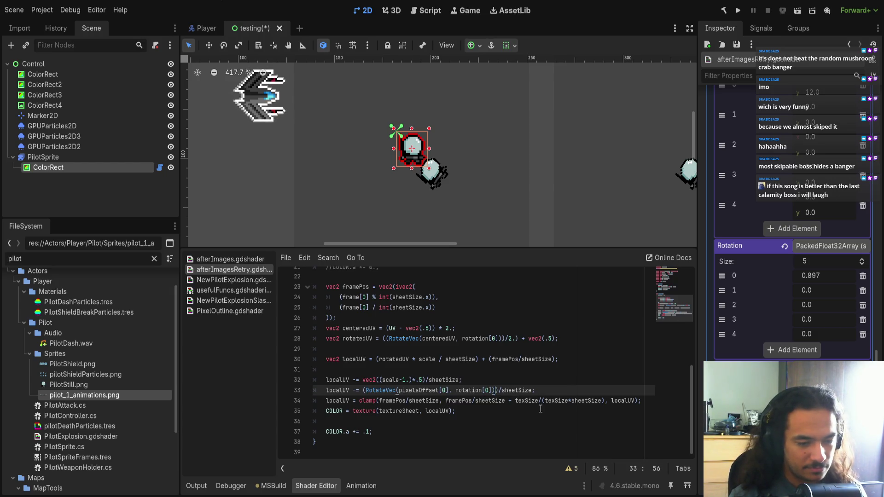
{"action": "key", "text": "ctrl+v"}
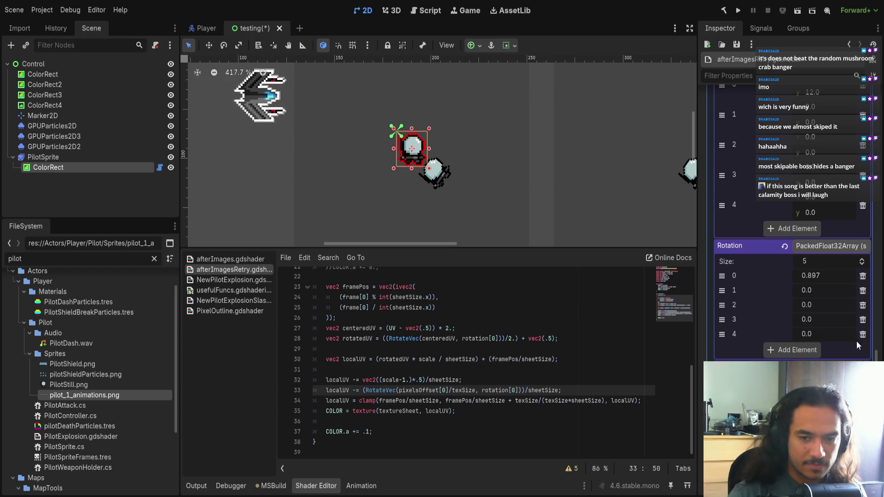
Step: Test the rotation by entering 2.445 and sweeping the first Rotation value, then undo
{"action": "left_click_drag", "start_coordinate": [809, 277], "coordinate": [791, 276]}
{"action": "scroll", "coordinate": [465, 126], "scroll_direction": "up", "scroll_amount": 6}
{"action": "left_click", "coordinate": [824, 276]}
{"action": "type", "text": "2.445"}
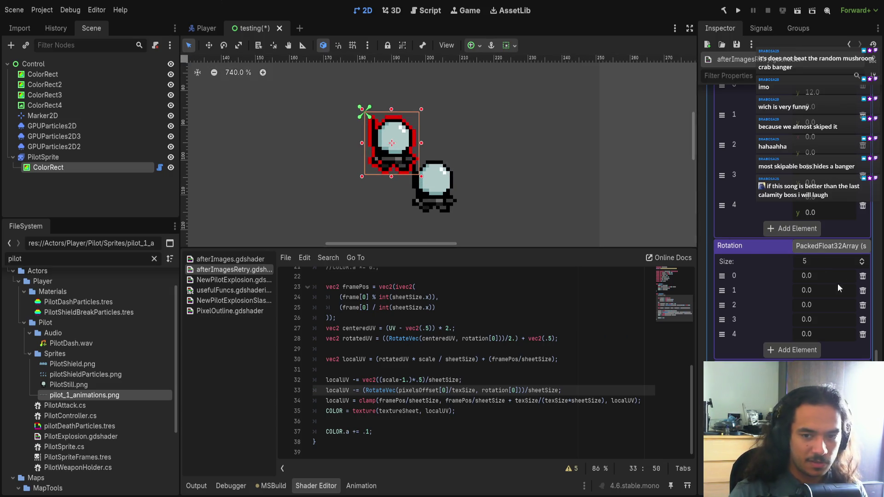
{"action": "key", "text": "Return"}
{"action": "left_click_drag", "start_coordinate": [809, 276], "coordinate": [782, 276]}
{"action": "scroll", "coordinate": [424, 183], "scroll_direction": "up", "scroll_amount": 9}
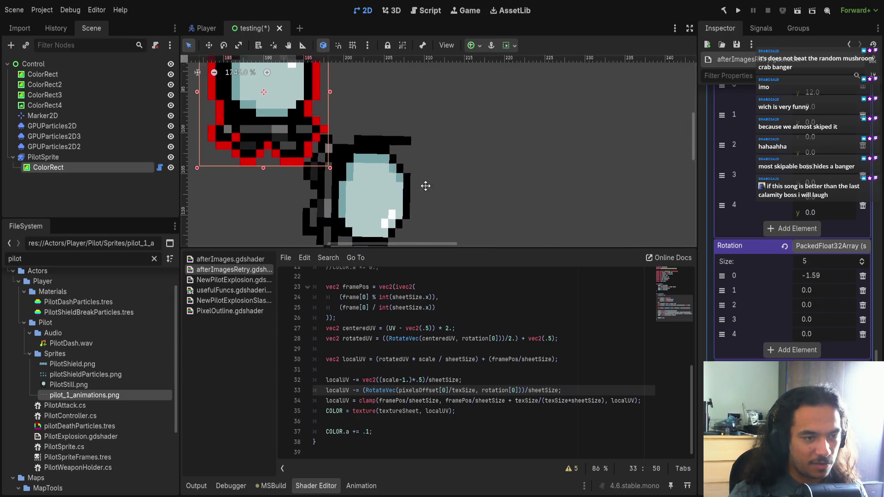
{"action": "scroll", "coordinate": [460, 184], "scroll_direction": "down", "scroll_amount": 4}
{"action": "scroll", "coordinate": [457, 187], "scroll_direction": "down", "scroll_amount": 5}
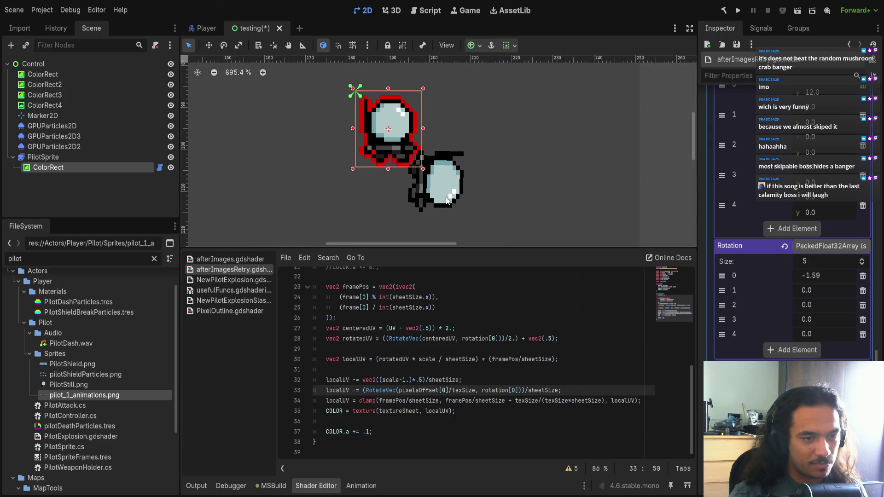
{"action": "left_click_drag", "start_coordinate": [824, 276], "coordinate": [769, 276]}
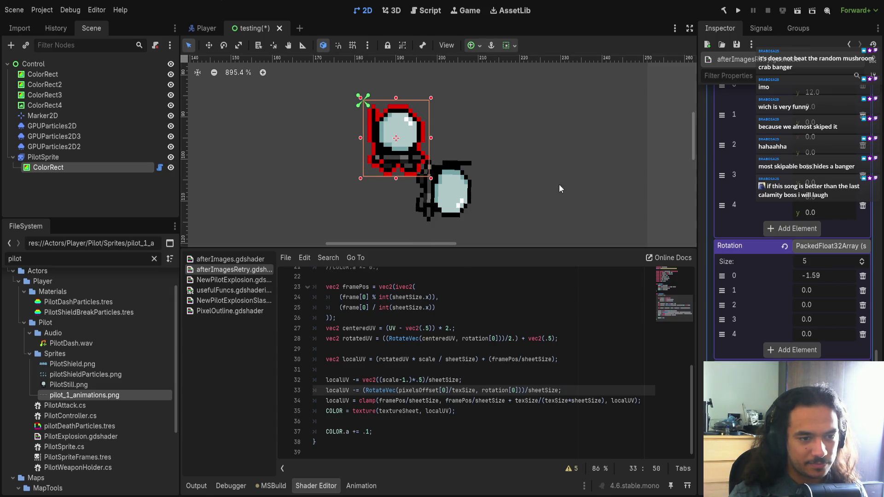
{"action": "key", "text": "ctrl+z"}
{"action": "scroll", "coordinate": [552, 190], "scroll_direction": "down", "scroll_amount": 12}
Step: Set the first Rotation value to PI/2 (1.571)
{"action": "left_click", "coordinate": [821, 275]}
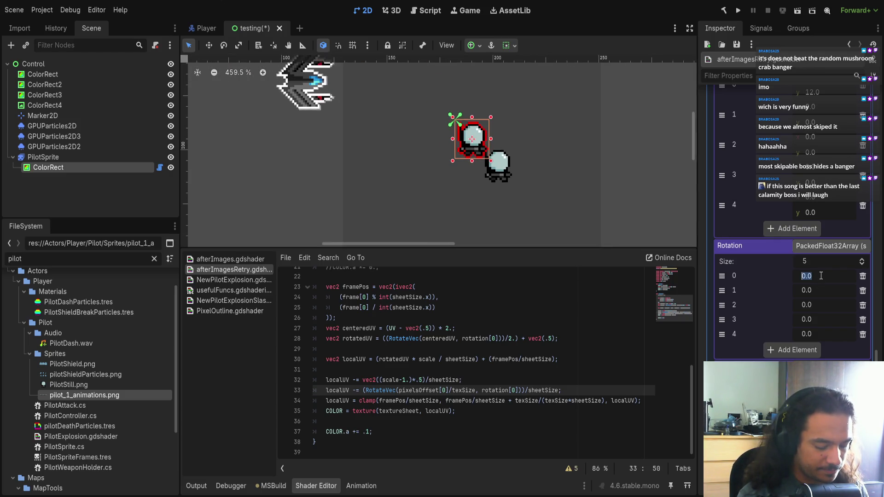
{"action": "type", "text": "PI/2"}
{"action": "key", "text": "Return"}
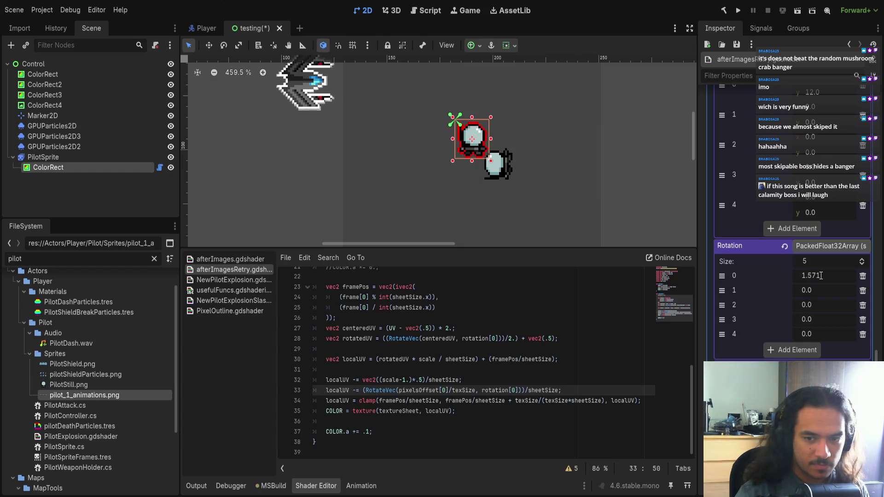
{"action": "scroll", "coordinate": [611, 189], "scroll_direction": "right", "scroll_amount": 5}
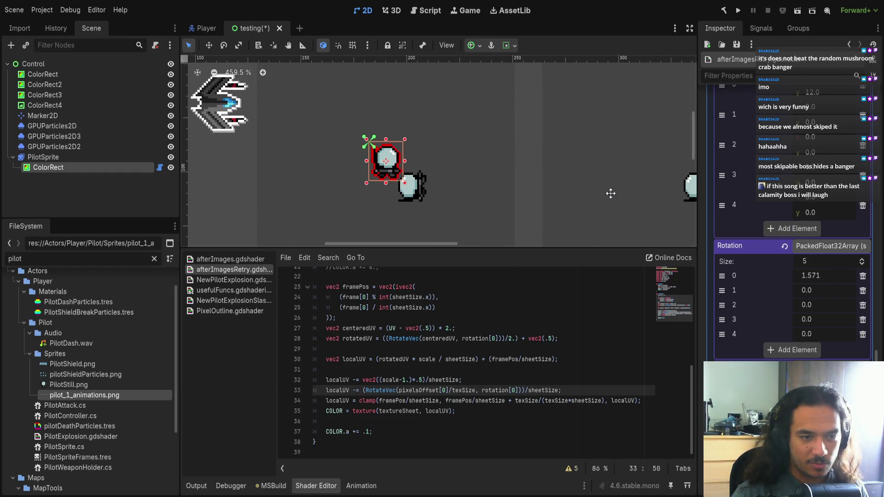
Step: Deselect the ColorRect and select ColorRect2
{"action": "left_click", "coordinate": [816, 276]}
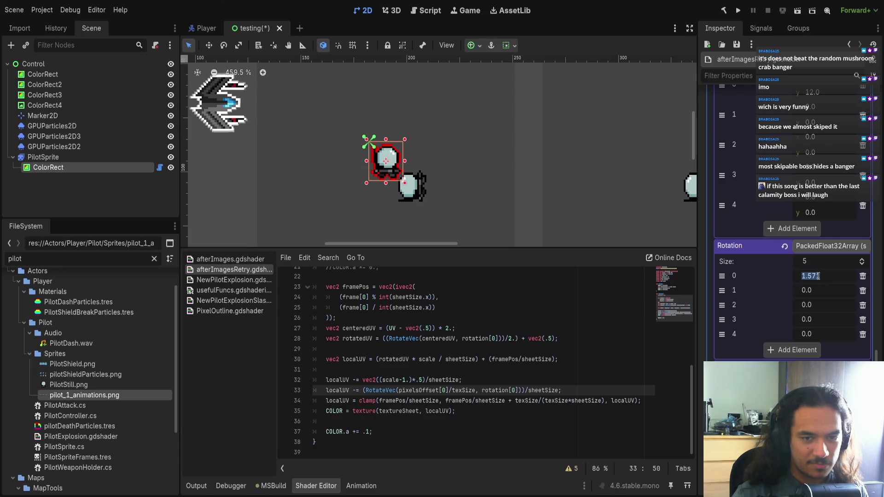
{"action": "left_click", "coordinate": [665, 188]}
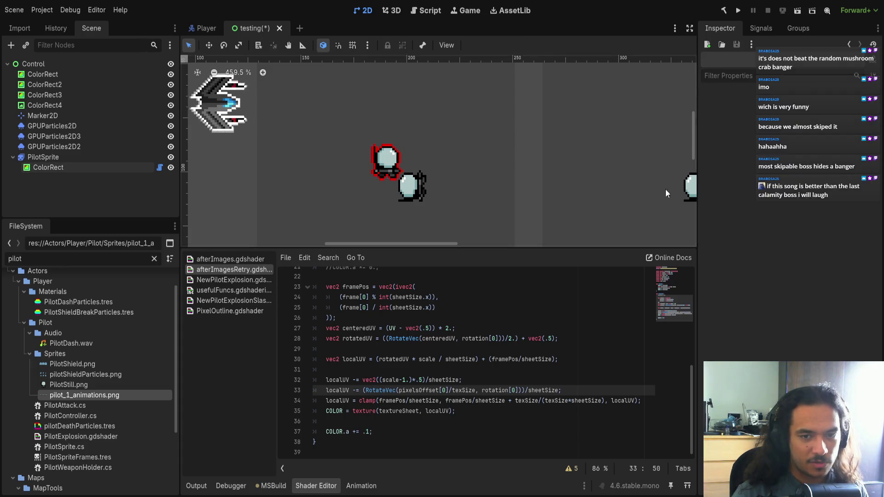
{"action": "scroll", "coordinate": [620, 188], "scroll_direction": "right", "scroll_amount": 4}
{"action": "left_click", "coordinate": [544, 152]}
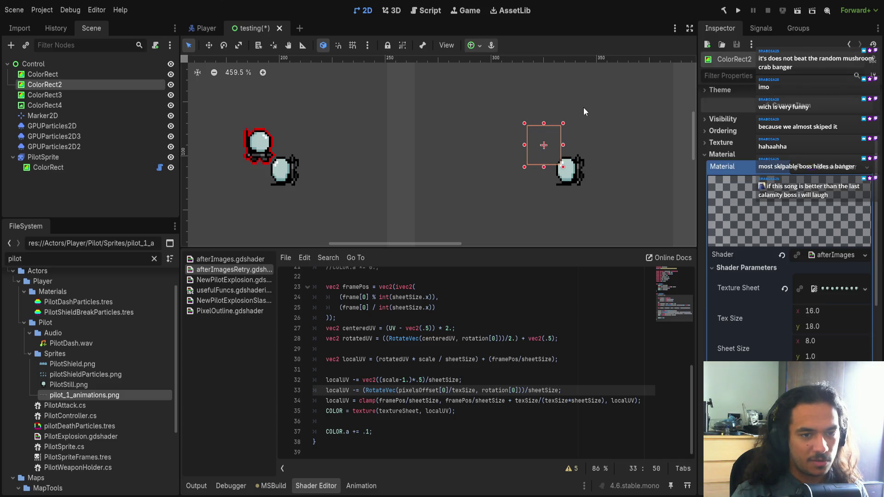
Step: Give ColorRect2 a 90° Transform rotation and drag it beside the pilot sprites at 205, 74
{"action": "scroll", "coordinate": [834, 340], "scroll_direction": "down", "scroll_amount": 5}
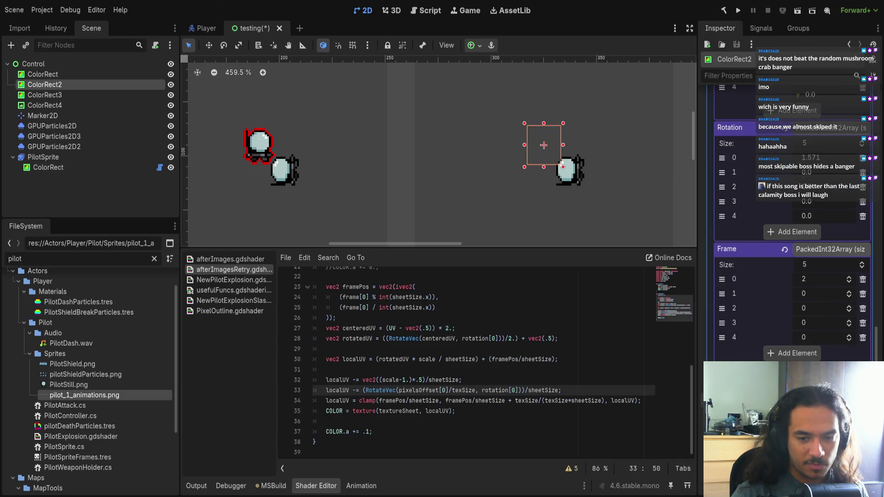
{"action": "scroll", "coordinate": [783, 239], "scroll_direction": "up", "scroll_amount": 6}
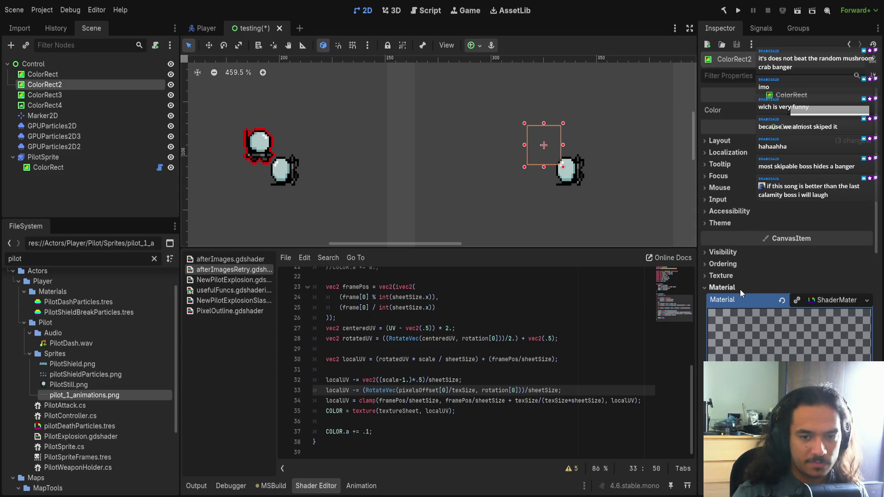
{"action": "left_click", "coordinate": [739, 289]}
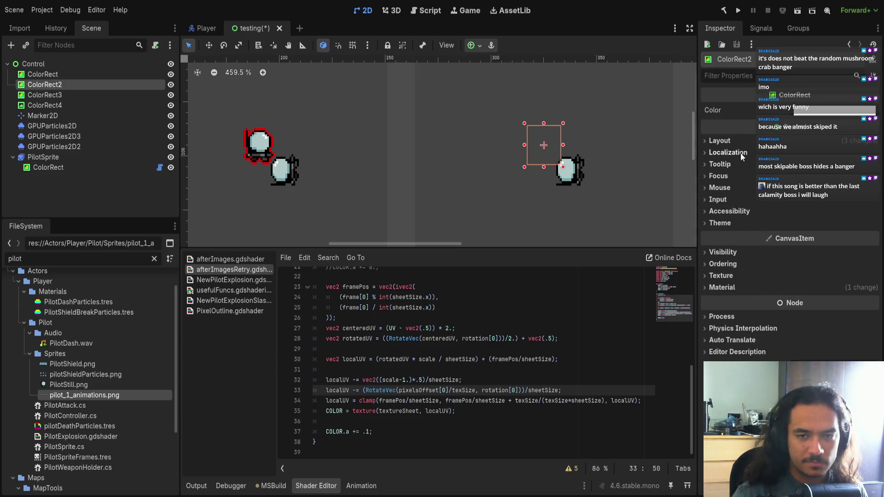
{"action": "left_click", "coordinate": [739, 141]}
{"action": "left_click", "coordinate": [764, 246]}
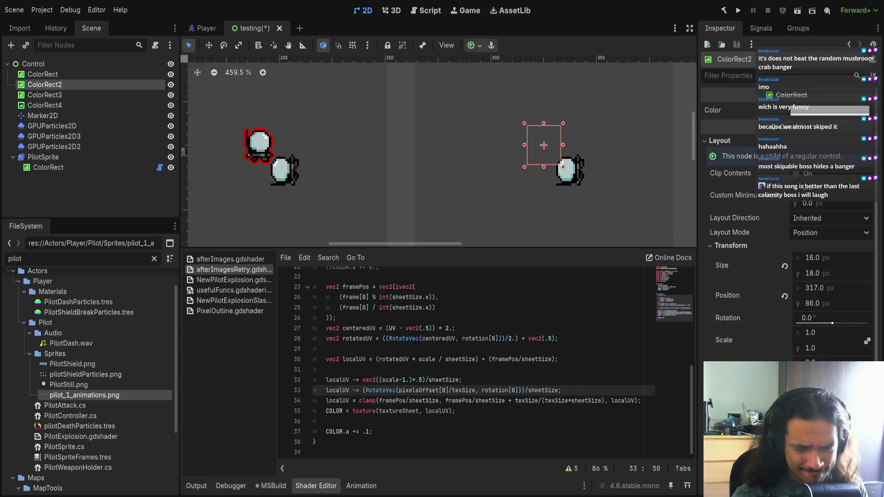
{"action": "left_click", "coordinate": [813, 319]}
{"action": "type", "text": "90"}
{"action": "key", "text": "Return"}
{"action": "mouse_move", "coordinate": [626, 195]}
{"action": "left_mouse_down"}
{"action": "mouse_move", "coordinate": [387, 159]}
{"action": "mouse_move", "coordinate": [377, 168]}
{"action": "mouse_move", "coordinate": [393, 169]}
{"action": "mouse_move", "coordinate": [367, 152]}
{"action": "left_mouse_up"}
{"action": "scroll", "coordinate": [367, 152], "scroll_direction": "up", "scroll_amount": 5}
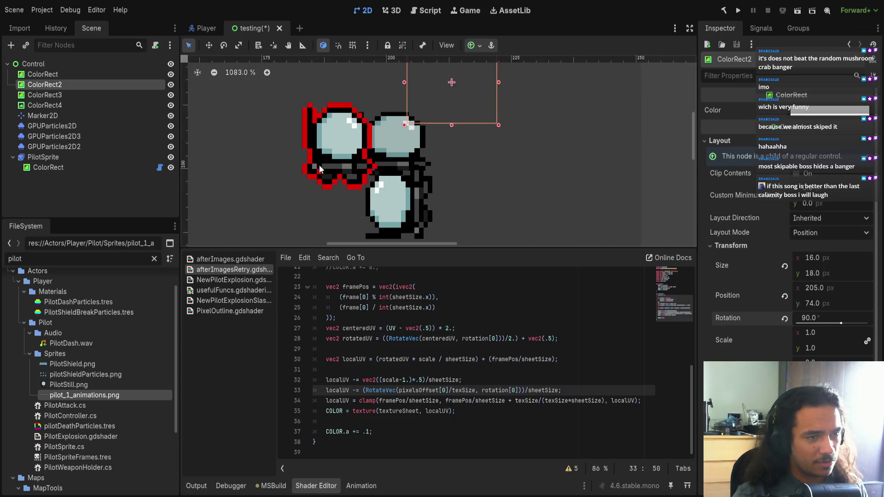
Step: Nudge ColorRect2 left against the pilot sprite and undo an accidental resize
{"action": "scroll", "coordinate": [320, 169], "scroll_direction": "up", "scroll_amount": 3}
{"action": "key", "text": "Right"}
{"action": "key", "text": "Right"}
{"action": "key", "text": "Right"}
{"action": "mouse_move", "coordinate": [596, 208]}
{"action": "left_mouse_down"}
{"action": "mouse_move", "coordinate": [471, 205]}
{"action": "mouse_move", "coordinate": [578, 207]}
{"action": "left_mouse_up"}
{"action": "scroll", "coordinate": [578, 207], "scroll_direction": "down", "scroll_amount": 2}
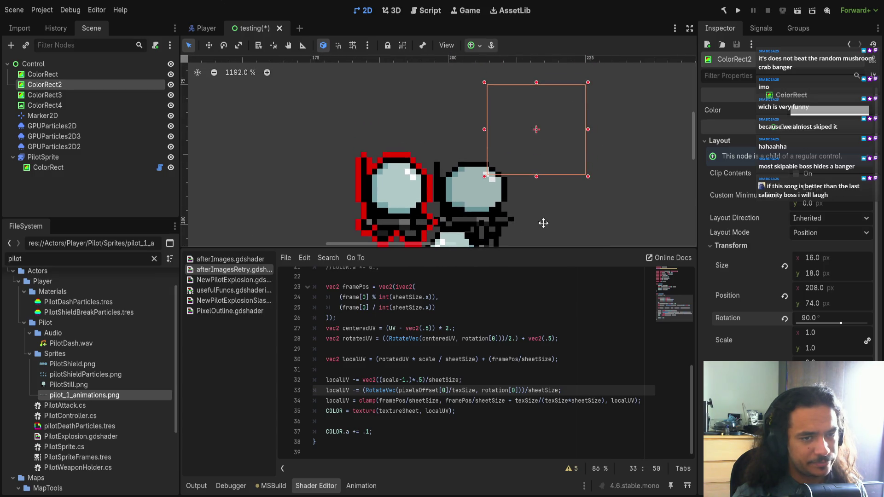
{"action": "scroll", "coordinate": [541, 175], "scroll_direction": "down", "scroll_amount": 3}
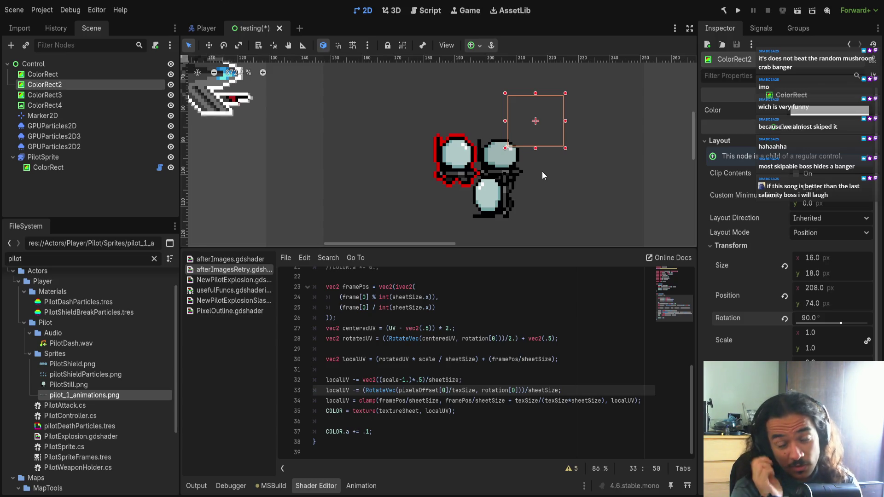
{"action": "left_click_drag", "start_coordinate": [535, 148], "coordinate": [534, 151]}
{"action": "key", "text": "ctrl+z"}
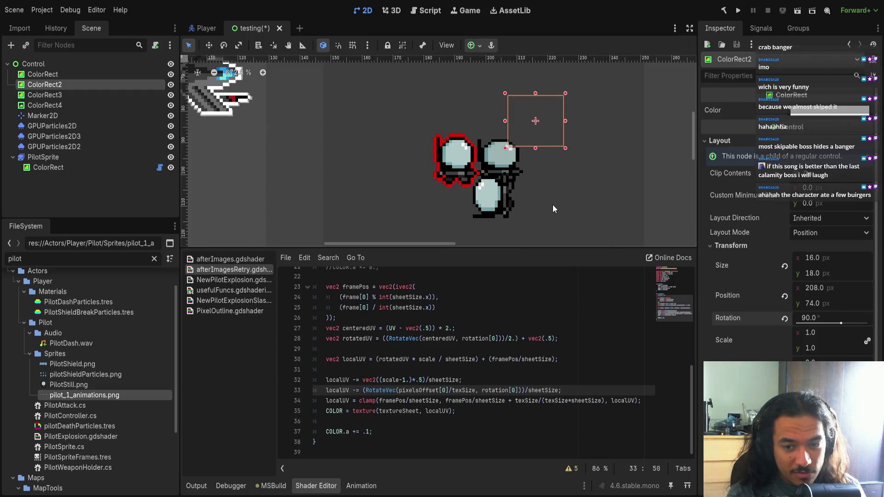
{"action": "scroll", "coordinate": [552, 204], "scroll_direction": "down", "scroll_amount": 5}
Step: Undo ColorRect2's moves and 90° rotation so it sits unrotated at 317, 86
{"action": "mouse_move", "coordinate": [609, 219]}
{"action": "left_mouse_down"}
{"action": "mouse_move", "coordinate": [643, 216]}
{"action": "mouse_move", "coordinate": [623, 214]}
{"action": "left_mouse_up"}
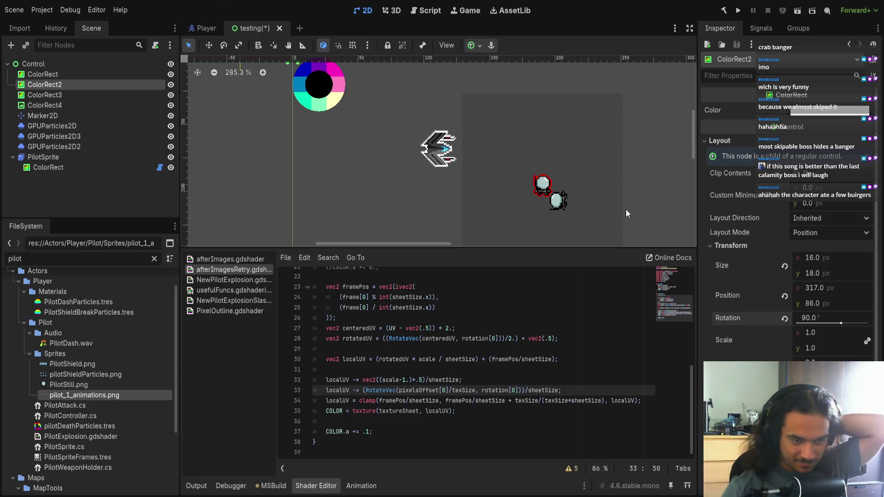
{"action": "scroll", "coordinate": [500, 150], "scroll_direction": "up", "scroll_amount": 3}
{"action": "scroll", "coordinate": [491, 151], "scroll_direction": "down", "scroll_amount": 3}
{"action": "mouse_move", "coordinate": [618, 147]}
{"action": "left_mouse_down"}
{"action": "mouse_move", "coordinate": [549, 148]}
{"action": "mouse_move", "coordinate": [503, 119]}
{"action": "mouse_move", "coordinate": [553, 134]}
{"action": "mouse_move", "coordinate": [643, 207]}
{"action": "mouse_move", "coordinate": [630, 189]}
{"action": "mouse_move", "coordinate": [645, 200]}
{"action": "mouse_move", "coordinate": [675, 187]}
{"action": "left_mouse_up"}
{"action": "scroll", "coordinate": [455, 147], "scroll_direction": "up", "scroll_amount": 2}
{"action": "scroll", "coordinate": [629, 190], "scroll_direction": "up", "scroll_amount": 1}
{"action": "key", "text": "ctrl+z"}
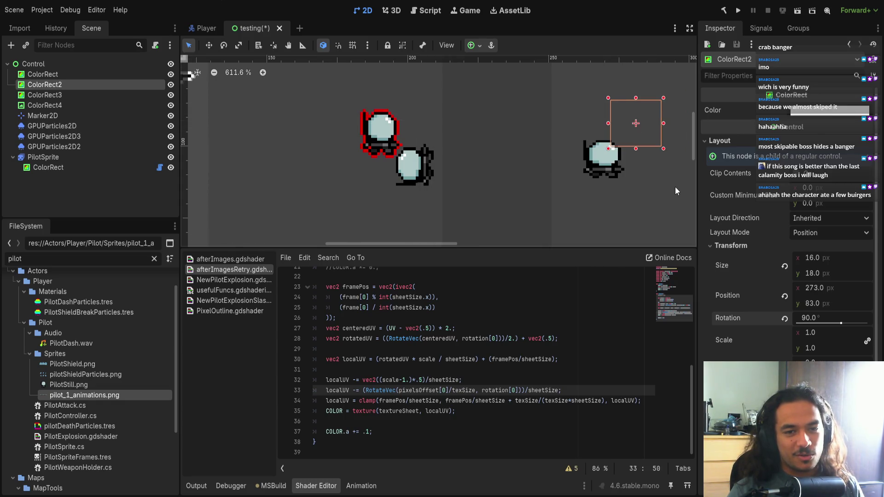
{"action": "scroll", "coordinate": [675, 187], "scroll_direction": "down", "scroll_amount": 4}
{"action": "key", "text": "ctrl+z"}
{"action": "scroll", "coordinate": [391, 170], "scroll_direction": "up", "scroll_amount": 4}
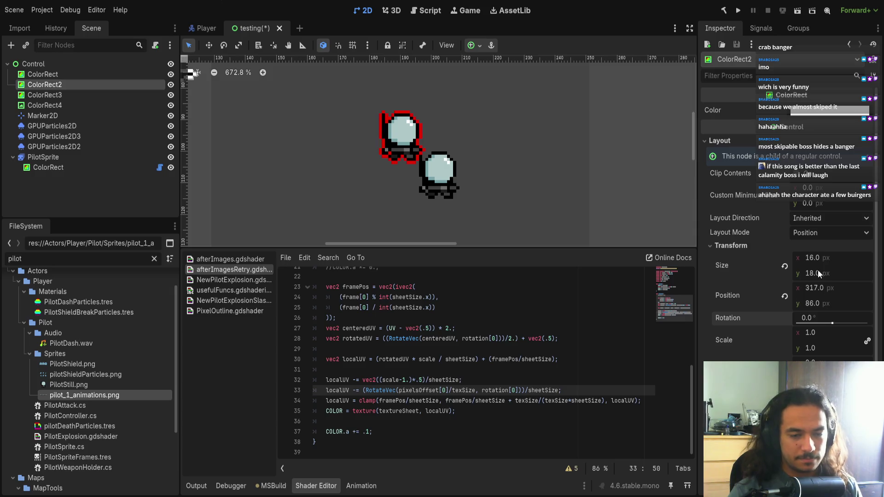
{"action": "left_click", "coordinate": [813, 259]}
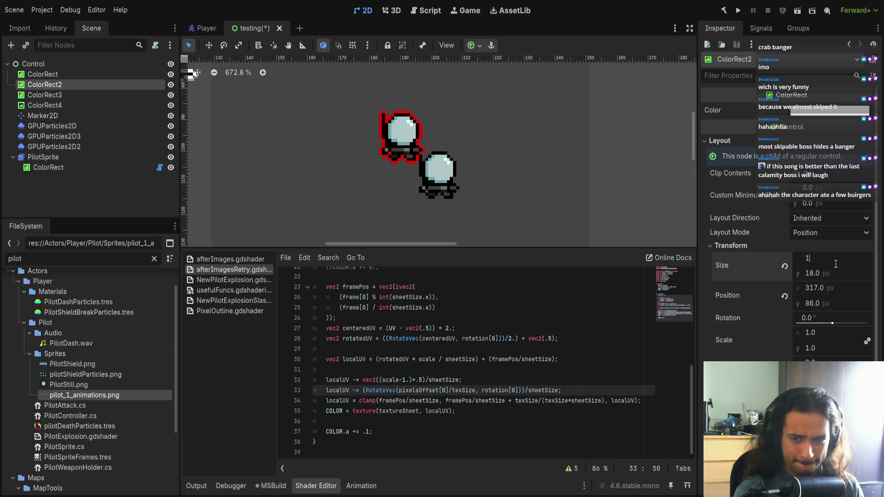
{"action": "type", "text": "8.0"}
Step: Select the ColorRect under PilotSprite to show its Frame array, checking the sprites unobstructed in between
{"action": "left_click", "coordinate": [48, 167]}
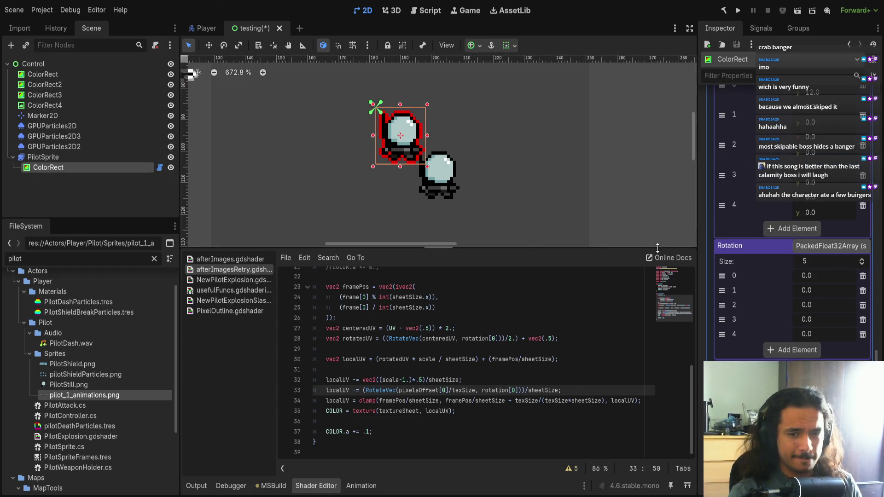
{"action": "left_click", "coordinate": [474, 158]}
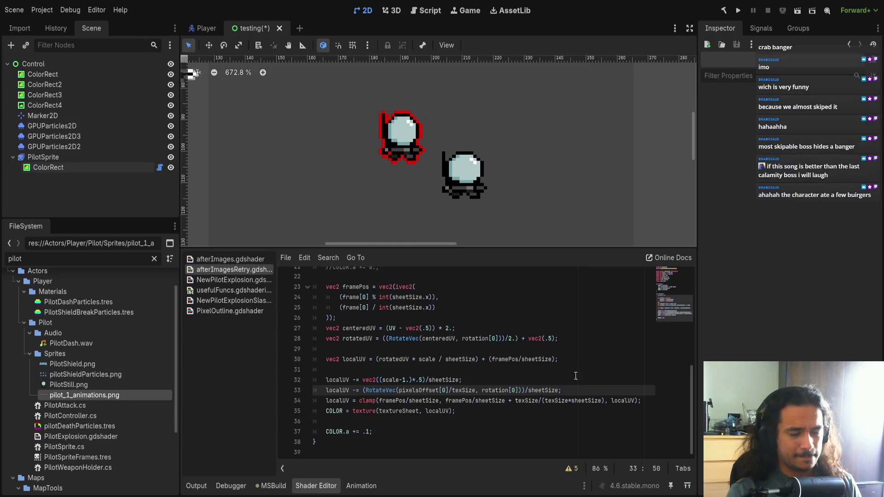
{"action": "scroll", "coordinate": [576, 376], "scroll_direction": "up", "scroll_amount": 5}
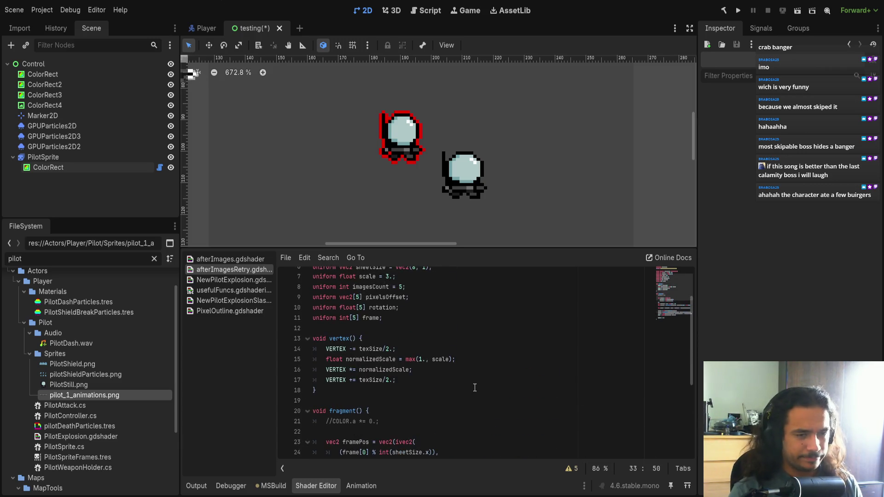
{"action": "scroll", "coordinate": [478, 383], "scroll_direction": "up", "scroll_amount": 2}
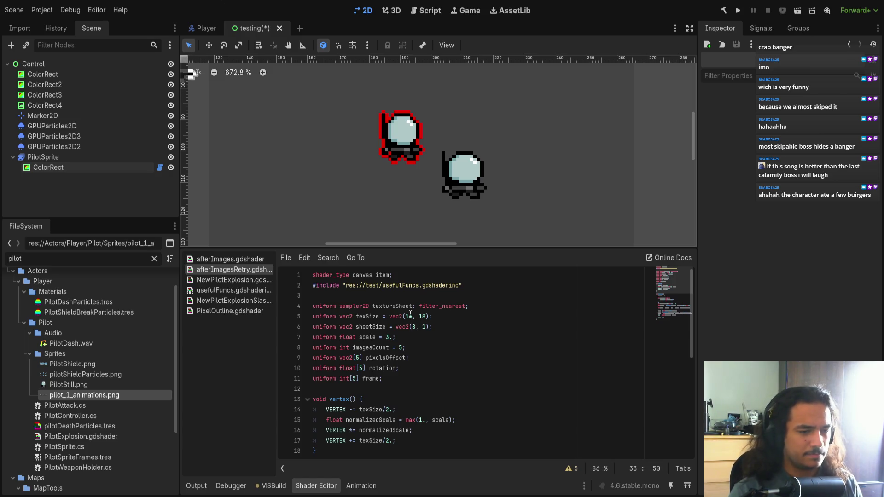
{"action": "left_click", "coordinate": [48, 167]}
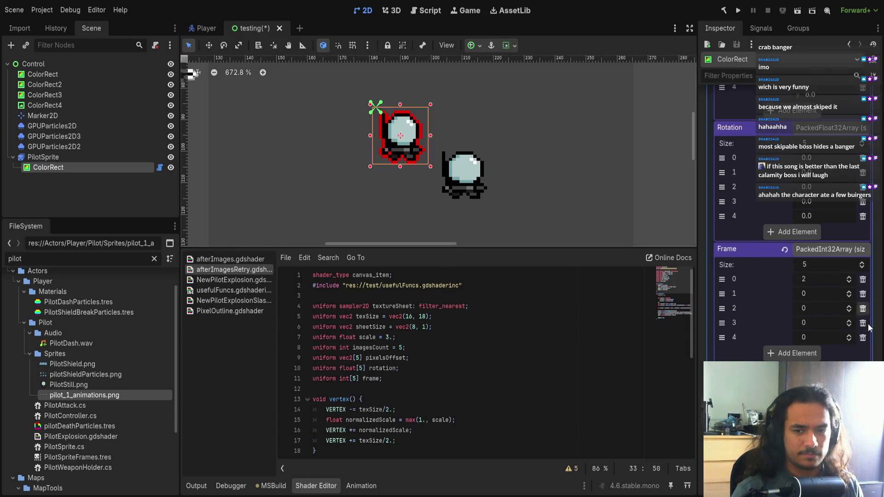
Step: Change the shader's Tex Size width from 16 to 18
{"action": "scroll", "coordinate": [792, 207], "scroll_direction": "up", "scroll_amount": 5}
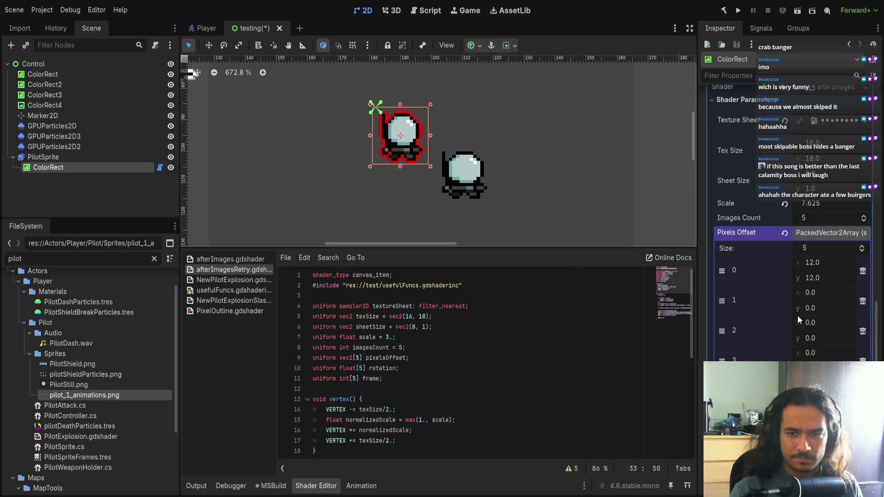
{"action": "scroll", "coordinate": [801, 299], "scroll_direction": "up", "scroll_amount": 4}
{"action": "left_click", "coordinate": [811, 246]}
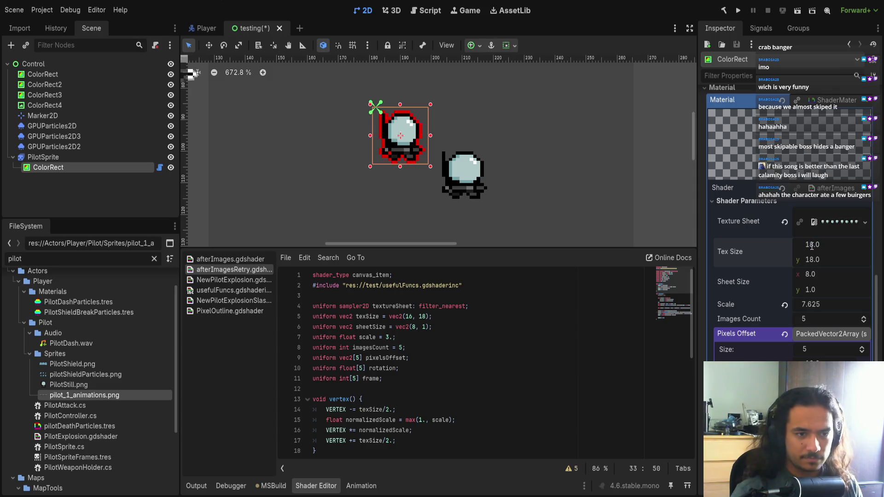
{"action": "key", "text": "Return"}
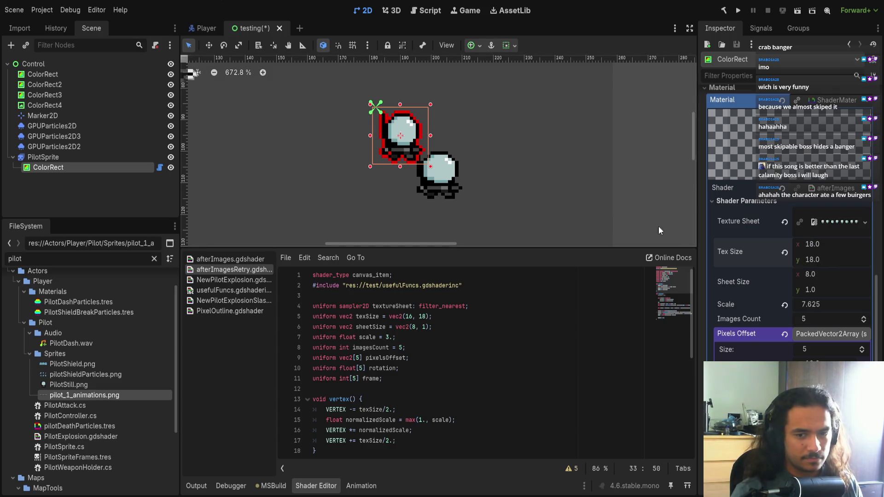
Step: Zoom and pan to inspect the after-image, then reselect the ColorRect under PilotSprite
{"action": "scroll", "coordinate": [571, 189], "scroll_direction": "right", "scroll_amount": 2}
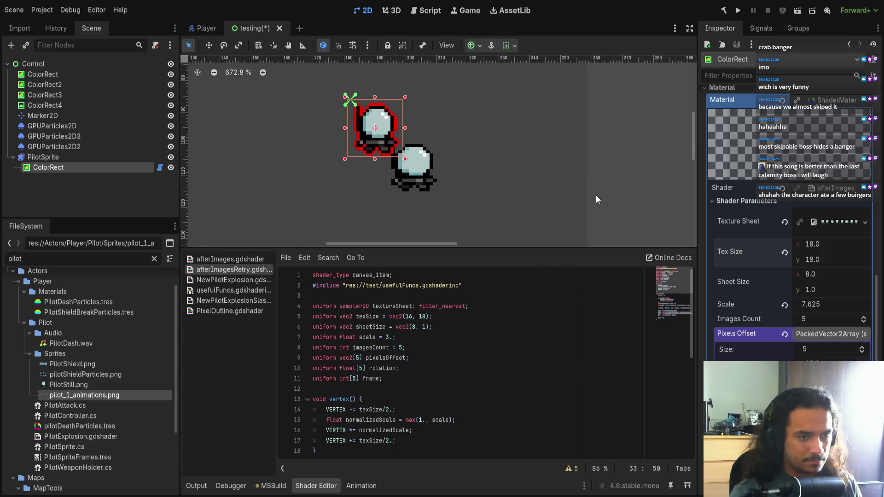
{"action": "scroll", "coordinate": [532, 181], "scroll_direction": "up", "scroll_amount": 3}
{"action": "left_click", "coordinate": [424, 175]}
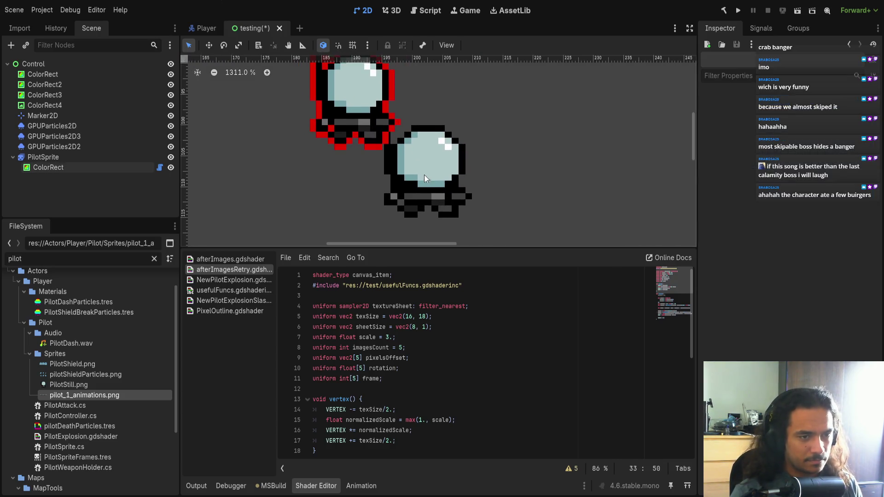
{"action": "scroll", "coordinate": [457, 183], "scroll_direction": "down", "scroll_amount": 3}
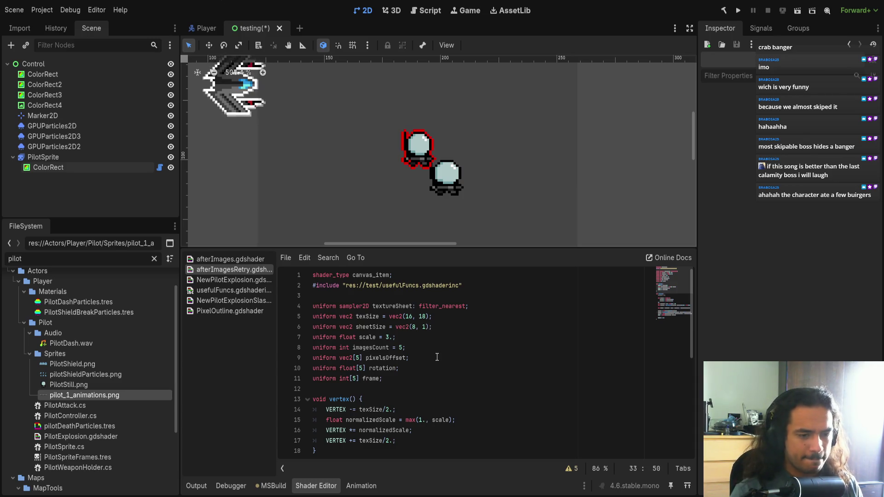
{"action": "left_click_drag", "start_coordinate": [425, 207], "coordinate": [350, 180]}
{"action": "left_click", "coordinate": [134, 167]}
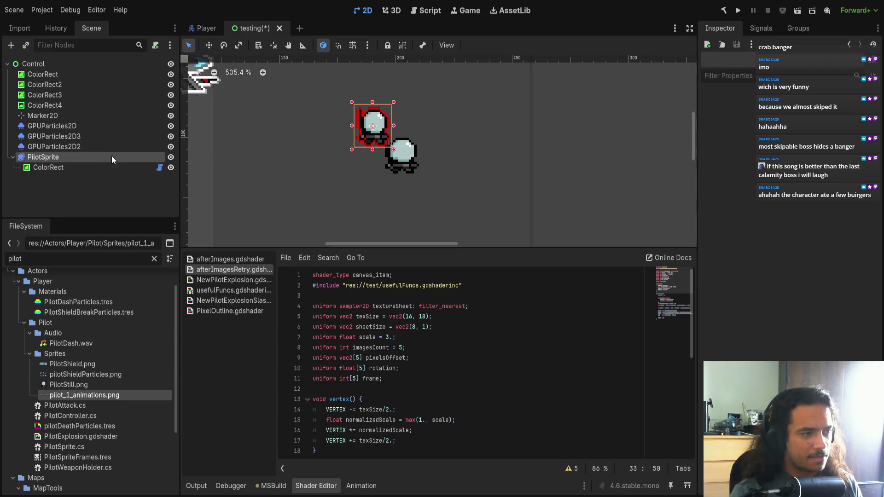
{"action": "scroll", "coordinate": [590, 258], "scroll_direction": "down", "scroll_amount": 5}
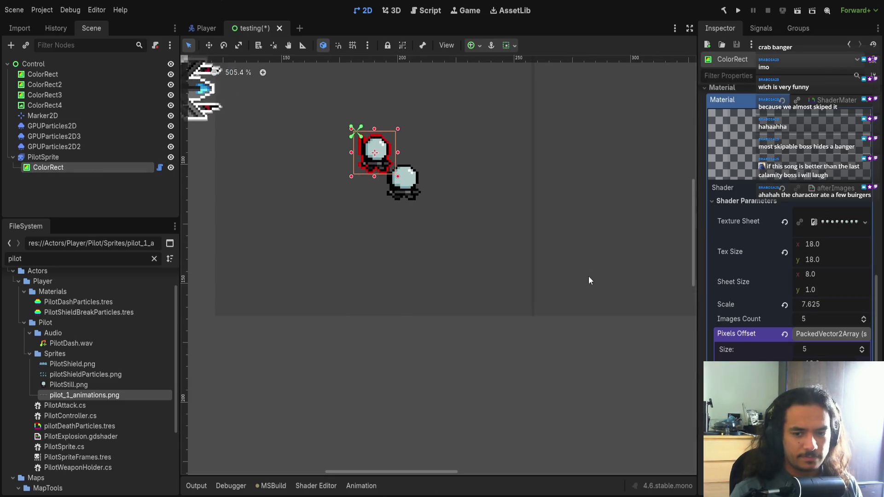
{"action": "scroll", "coordinate": [505, 246], "scroll_direction": "up", "scroll_amount": 1}
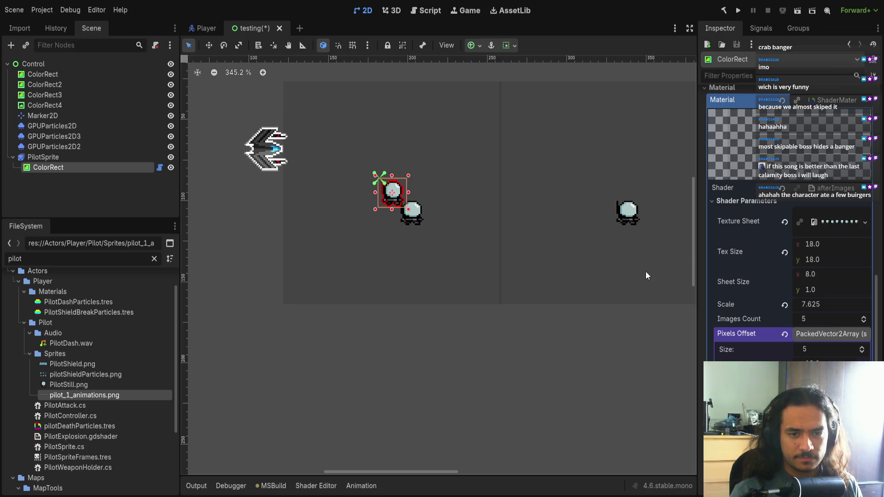
{"action": "scroll", "coordinate": [808, 277], "scroll_direction": "down", "scroll_amount": 8}
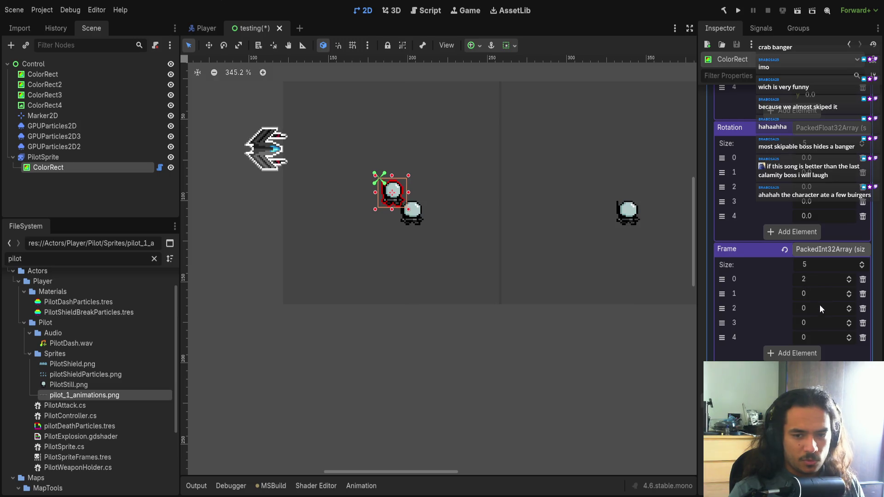
{"action": "scroll", "coordinate": [826, 291], "scroll_direction": "up", "scroll_amount": 3}
{"action": "mouse_move", "coordinate": [811, 260]}
{"action": "left_mouse_down"}
{"action": "mouse_move", "coordinate": [877, 260]}
{"action": "mouse_move", "coordinate": [779, 260]}
{"action": "mouse_move", "coordinate": [814, 260]}
{"action": "left_mouse_up"}
{"action": "scroll", "coordinate": [404, 217], "scroll_direction": "up", "scroll_amount": 5}
{"action": "key", "text": "ctrl+z"}
{"action": "scroll", "coordinate": [492, 242], "scroll_direction": "up", "scroll_amount": 3}
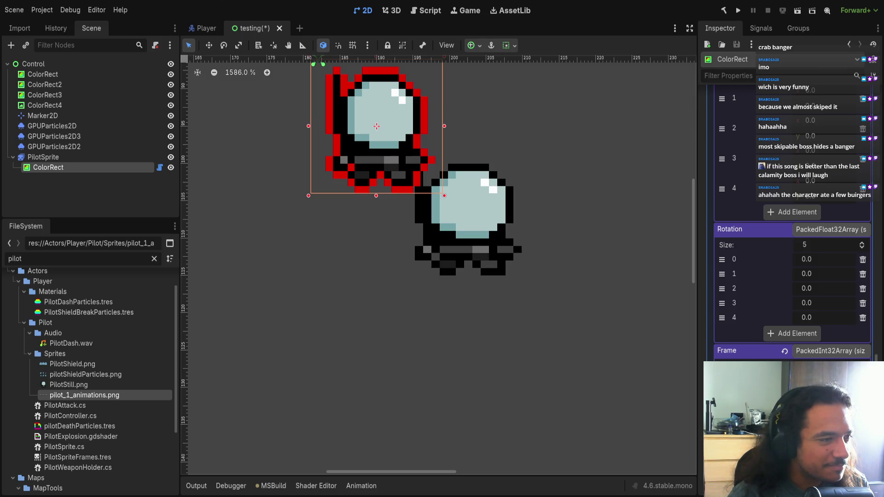
{"action": "scroll", "coordinate": [300, 282], "scroll_direction": "left", "scroll_amount": 2}
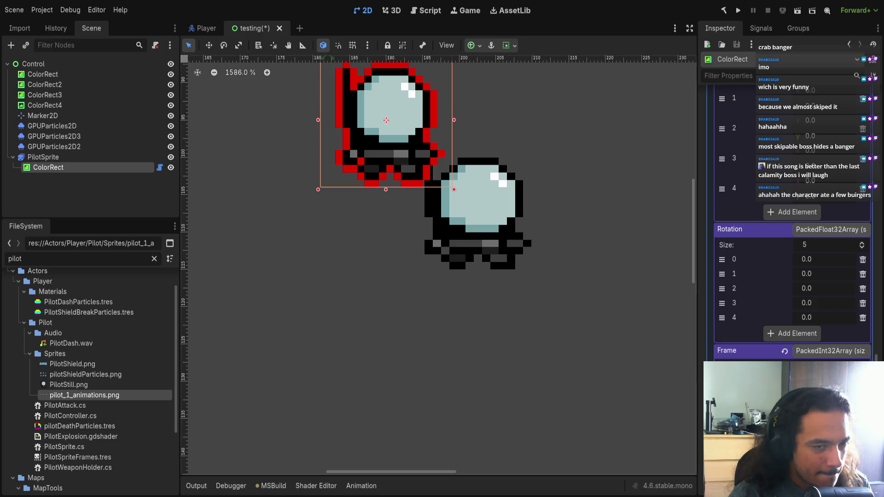
{"action": "key", "text": "alt+Tab"}
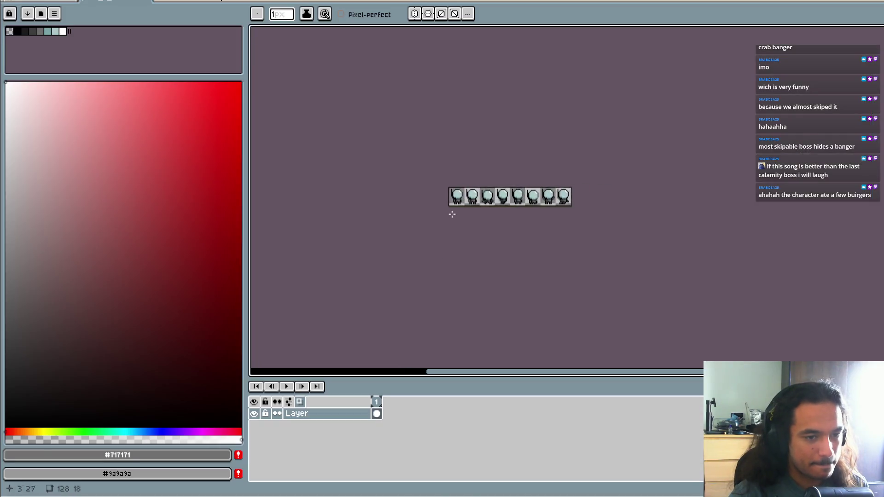
{"action": "left_click_drag", "start_coordinate": [479, 320], "coordinate": [429, 322]}
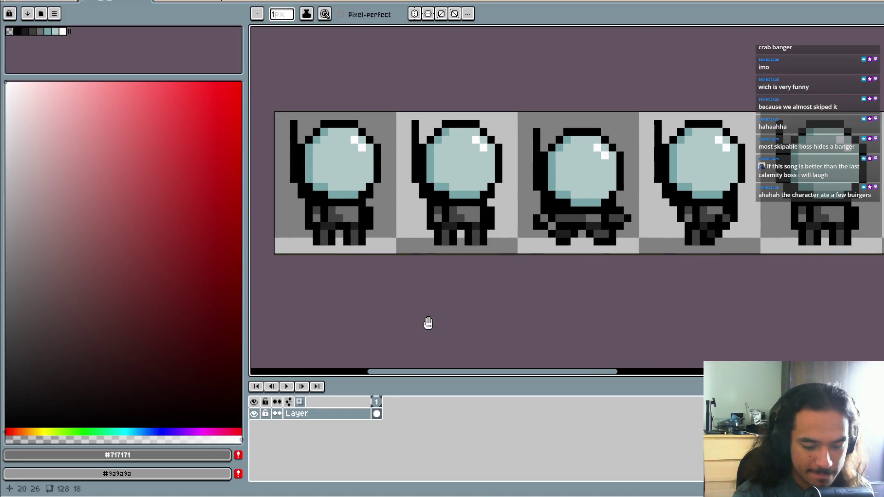
{"action": "key", "text": "o"}
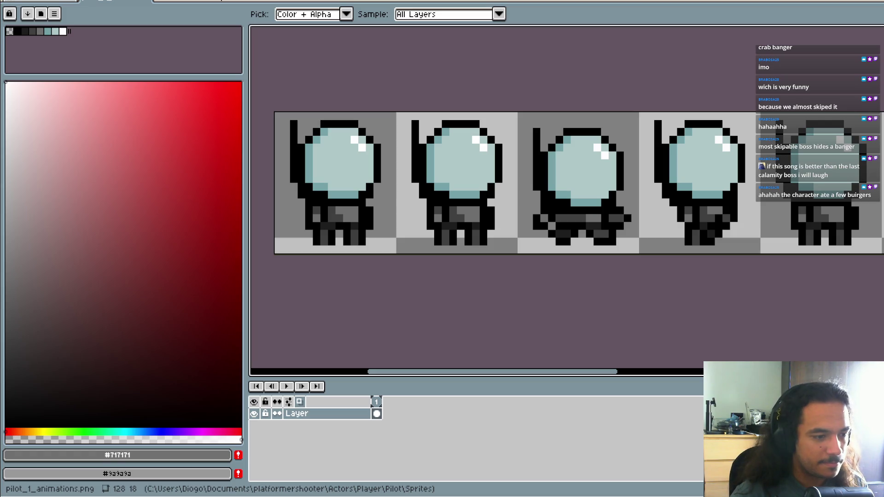
{"action": "key", "text": "b"}
{"action": "scroll", "coordinate": [411, 192], "scroll_direction": "down", "scroll_amount": 2}
{"action": "scroll", "coordinate": [396, 174], "scroll_direction": "up", "scroll_amount": 2}
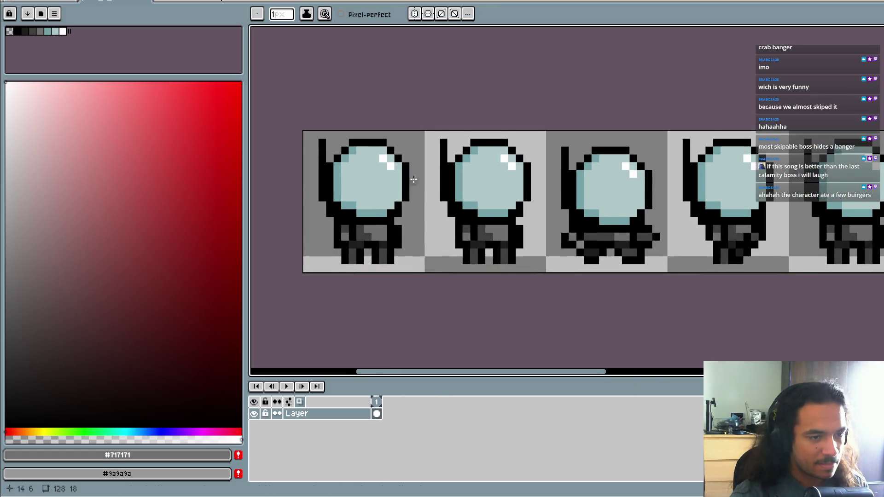
{"action": "left_click_drag", "start_coordinate": [435, 188], "coordinate": [394, 194]}
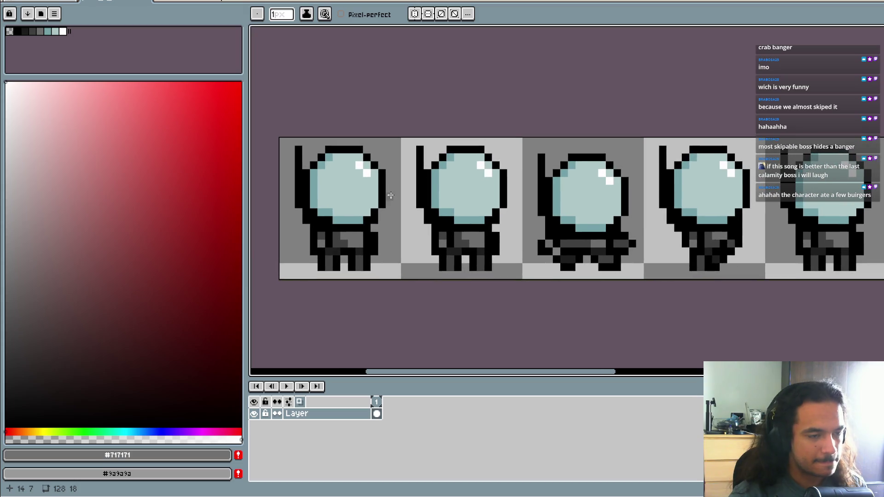
{"action": "scroll", "coordinate": [352, 187], "scroll_direction": "down", "scroll_amount": 2}
{"action": "left_click", "coordinate": [10, 2]}
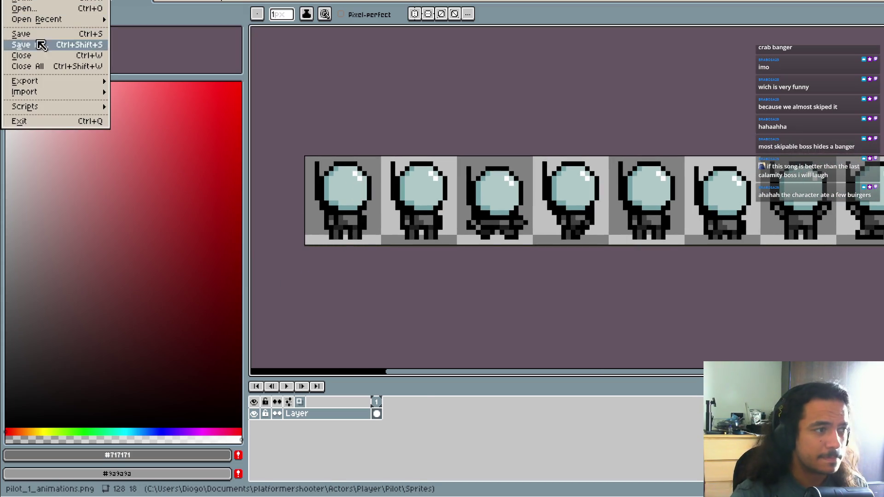
{"action": "mouse_move", "coordinate": [29, 82]}
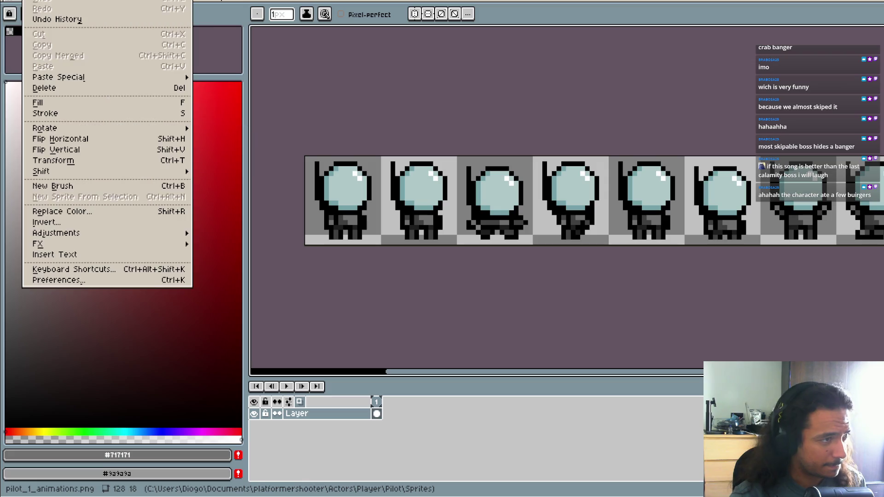
{"action": "mouse_move", "coordinate": [28, 2]}
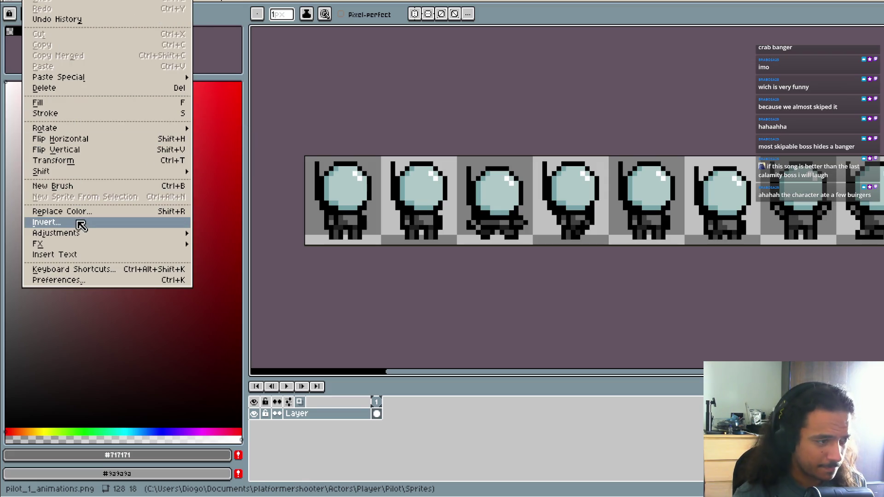
{"action": "mouse_move", "coordinate": [82, 1]}
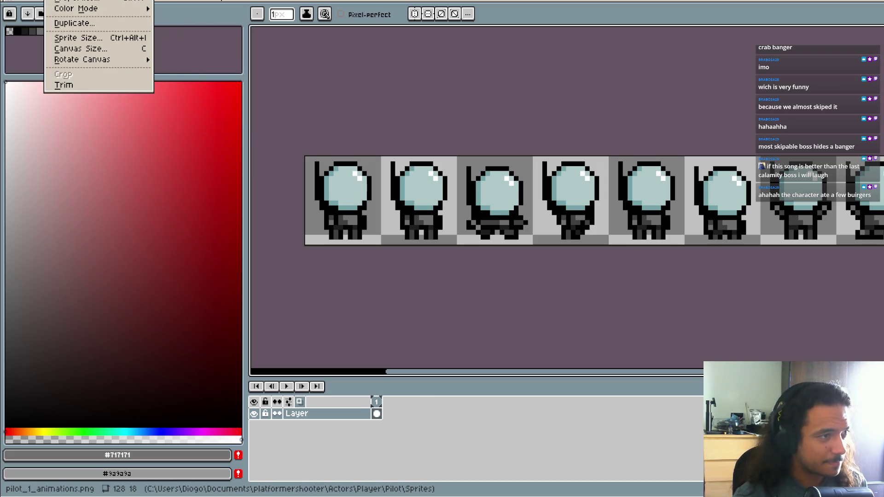
{"action": "left_click", "coordinate": [69, 0]}
{"action": "left_click", "coordinate": [605, 325]}
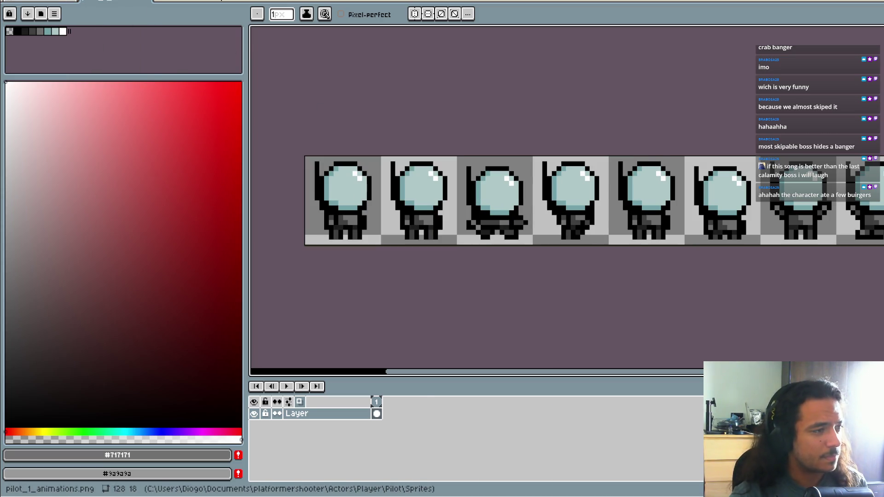
{"action": "key", "text": "alt+e"}
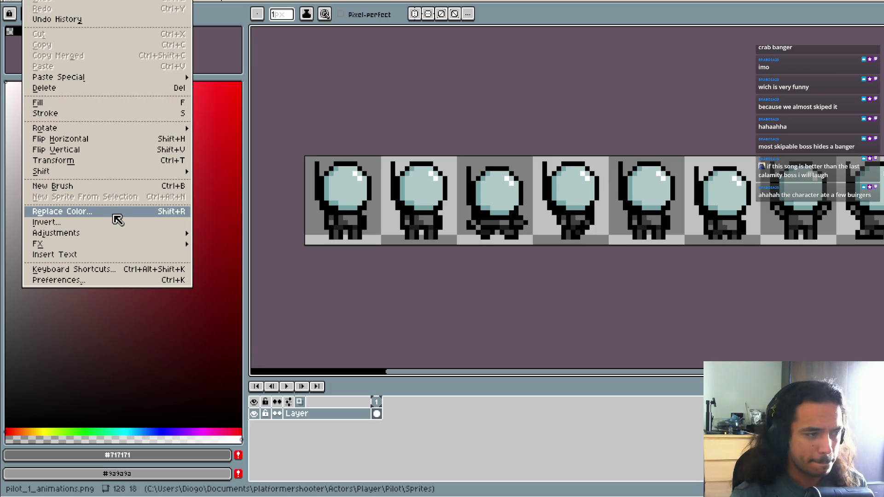
{"action": "mouse_move", "coordinate": [101, 236]}
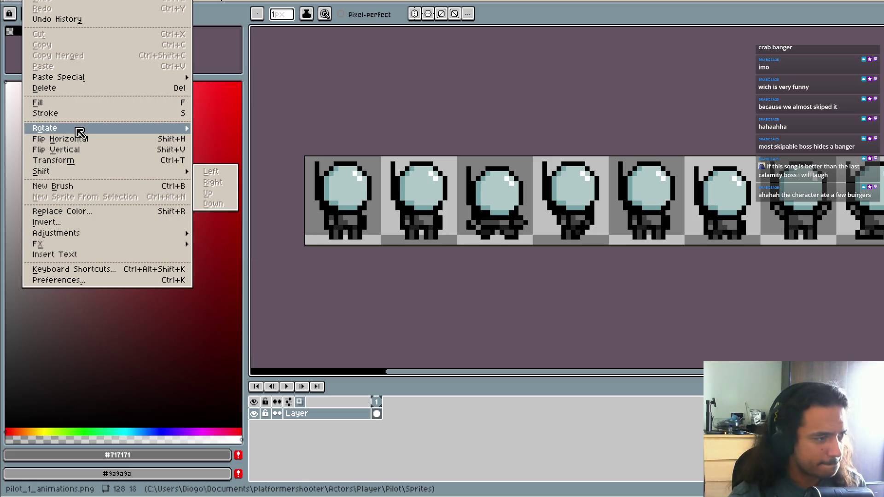
{"action": "mouse_move", "coordinate": [78, 129]}
{"action": "mouse_move", "coordinate": [88, 171]}
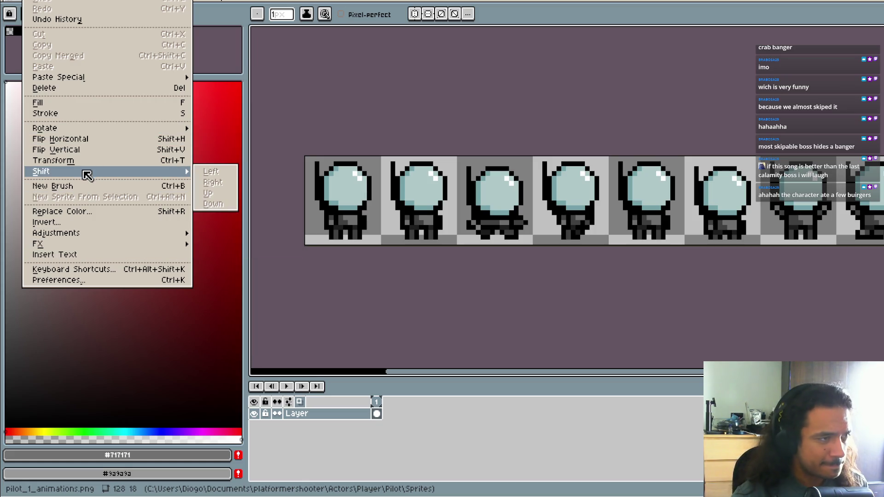
{"action": "mouse_move", "coordinate": [64, 1]}
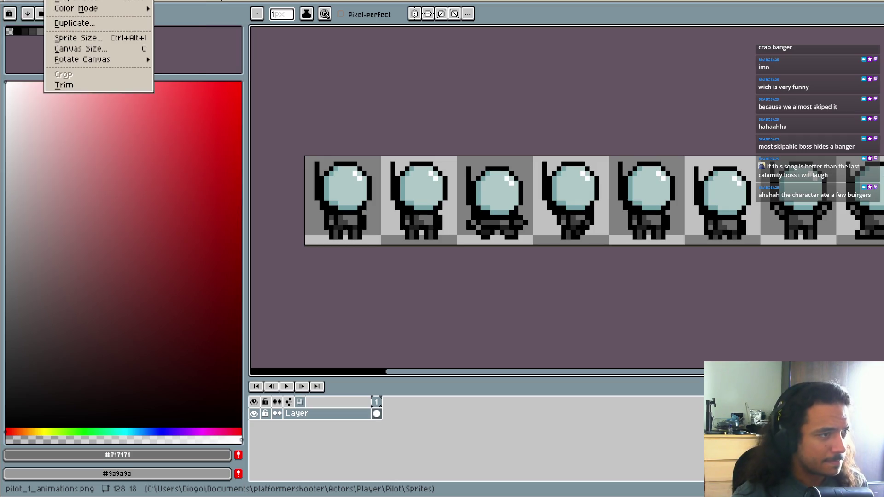
{"action": "left_click", "coordinate": [76, 2]}
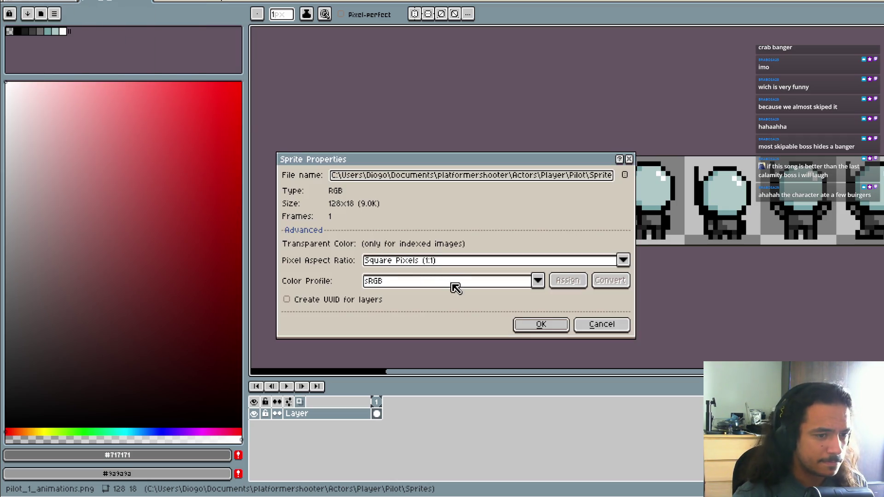
{"action": "left_click", "coordinate": [601, 325]}
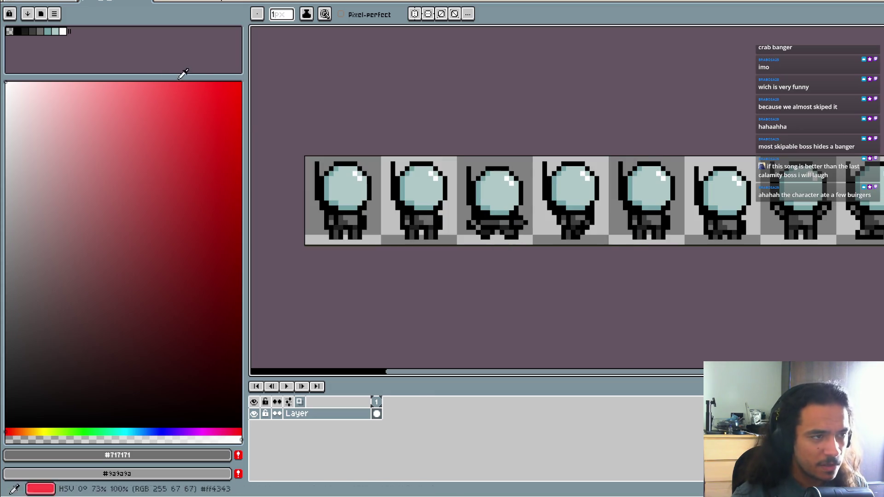
{"action": "key", "text": "alt+r"}
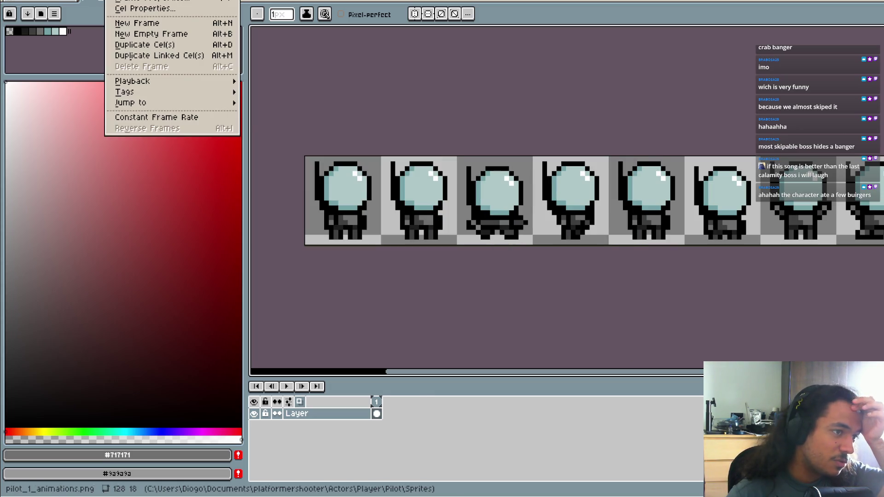
{"action": "key", "text": "Escape"}
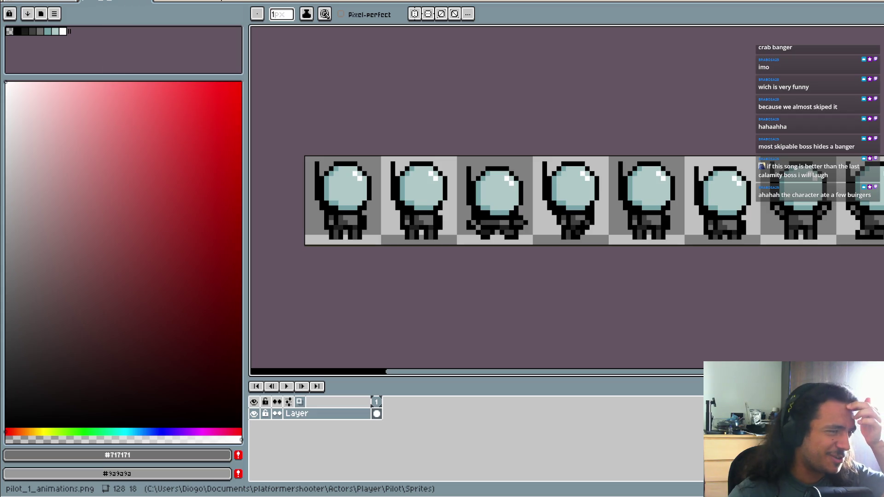
{"action": "key", "text": "alt+s"}
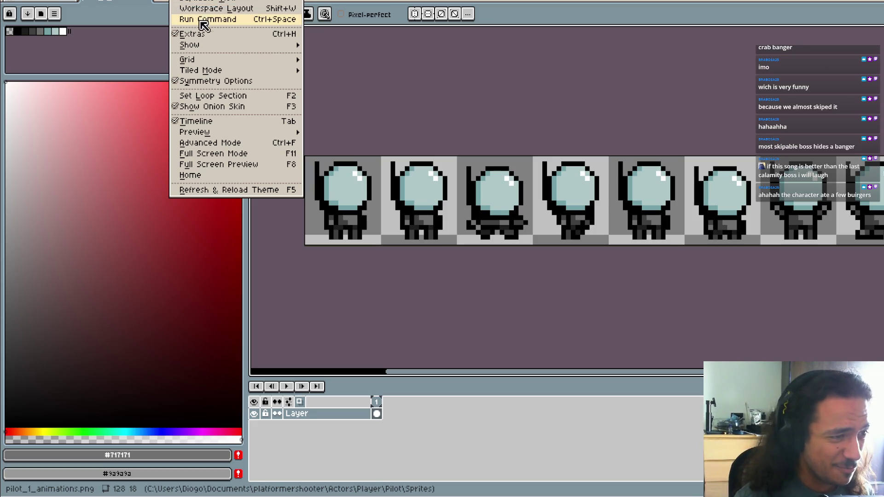
{"action": "mouse_move", "coordinate": [222, 132]}
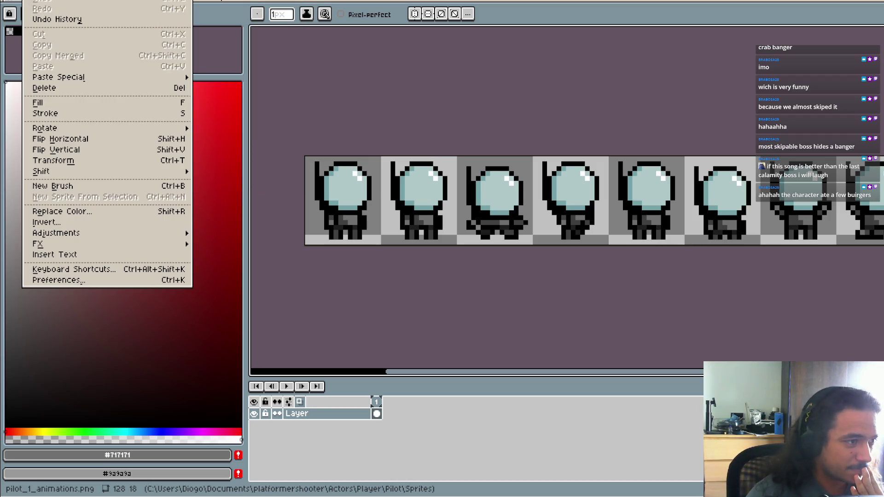
{"action": "mouse_move", "coordinate": [30, 2]}
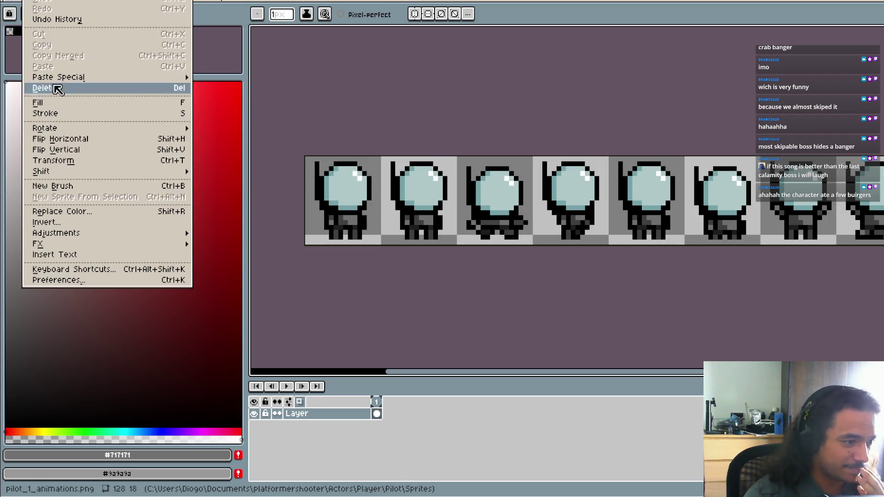
{"action": "left_click", "coordinate": [95, 284]}
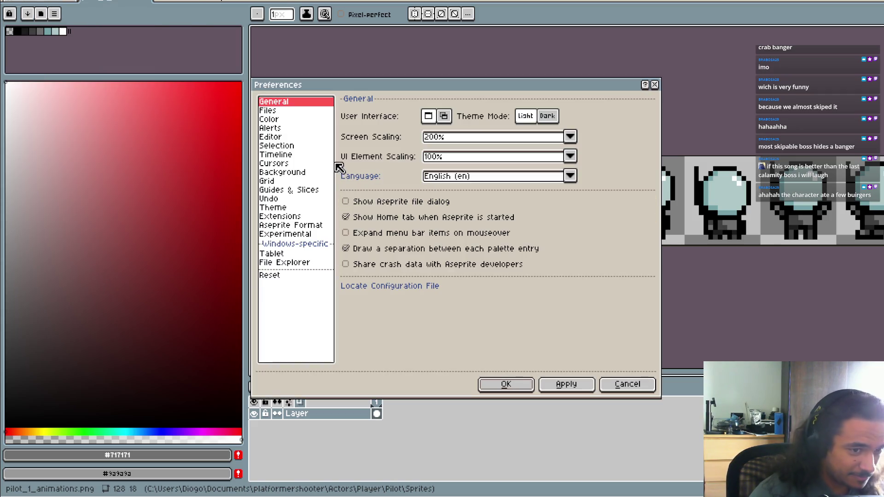
{"action": "left_click", "coordinate": [300, 209]}
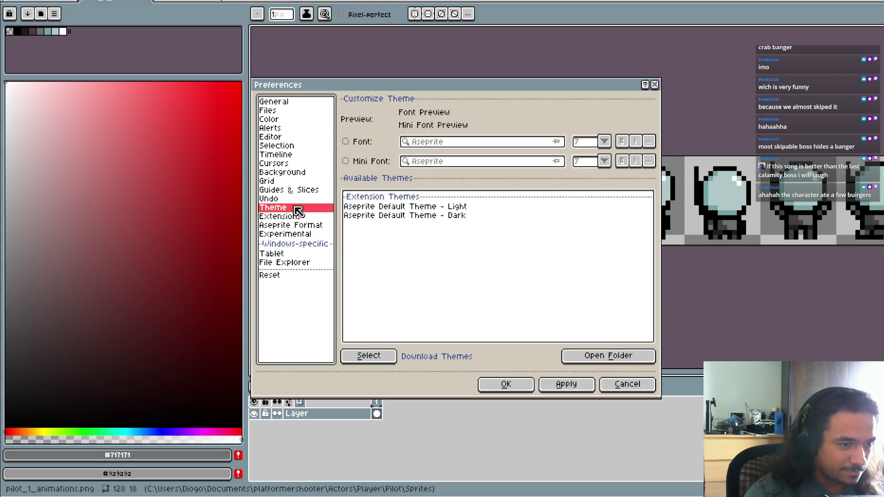
{"action": "left_click", "coordinate": [298, 199]}
{"action": "left_click", "coordinate": [299, 190]}
{"action": "left_click", "coordinate": [299, 182]}
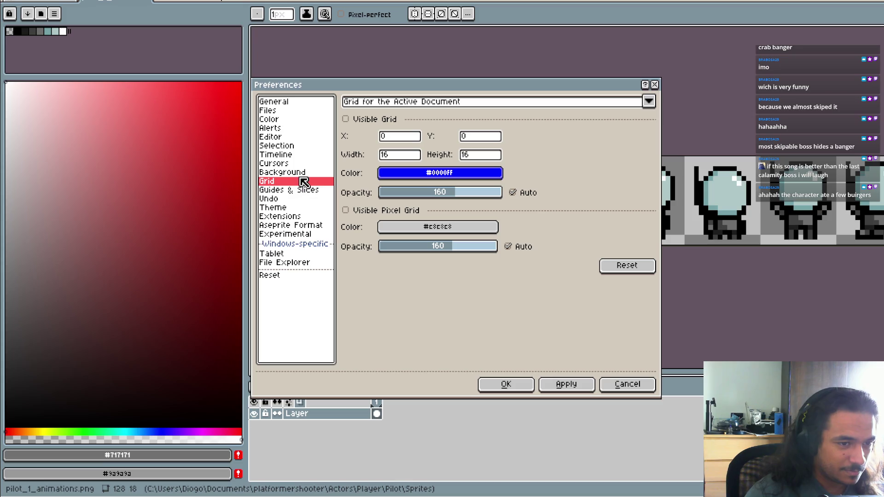
{"action": "left_click", "coordinate": [404, 157]}
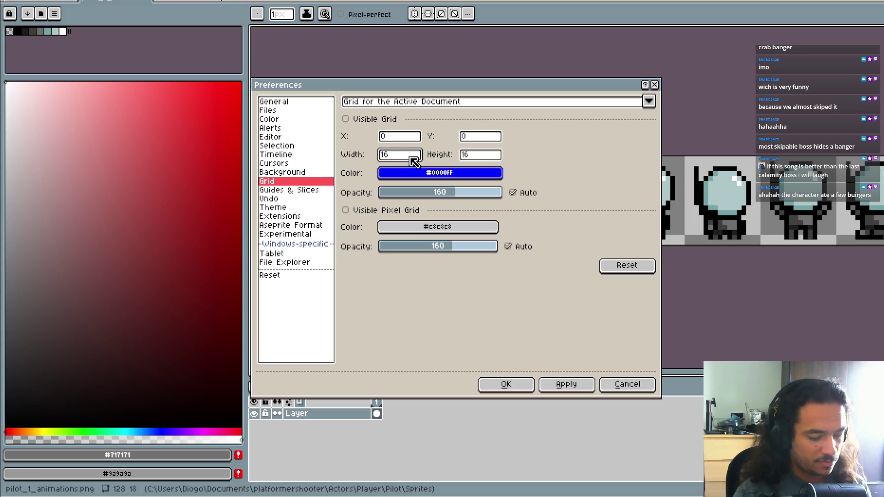
{"action": "type", "text": "18"}
{"action": "left_click", "coordinate": [481, 157]}
{"action": "key", "text": "Return"}
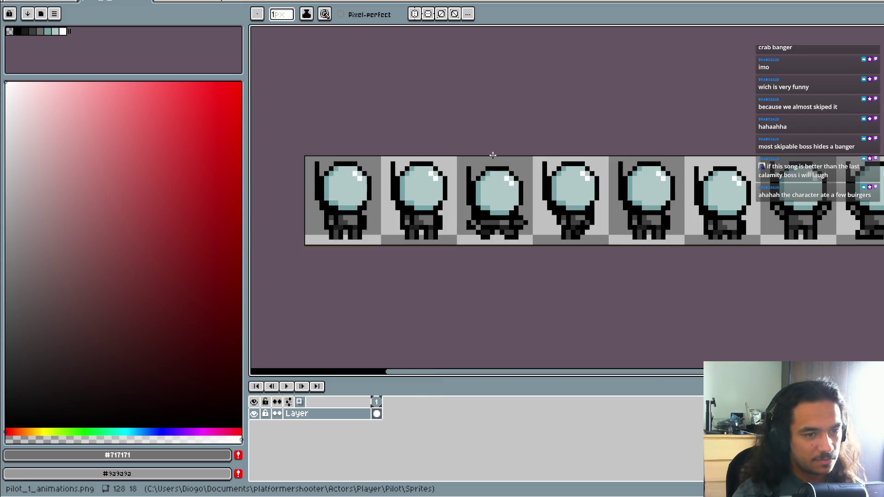
{"action": "scroll", "coordinate": [540, 223], "scroll_direction": "down", "scroll_amount": 4}
{"action": "key", "text": "ctrl+alt+c"}
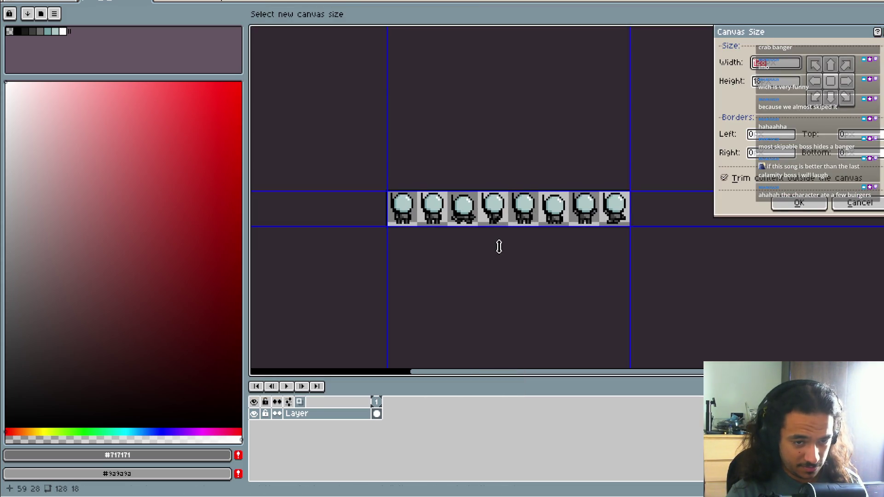
{"action": "key", "text": "Return"}
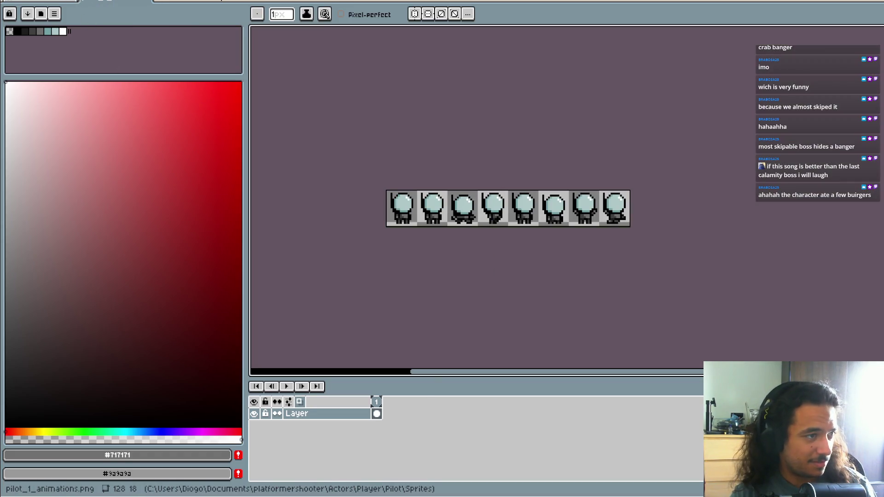
{"action": "left_click", "coordinate": [214, 1]}
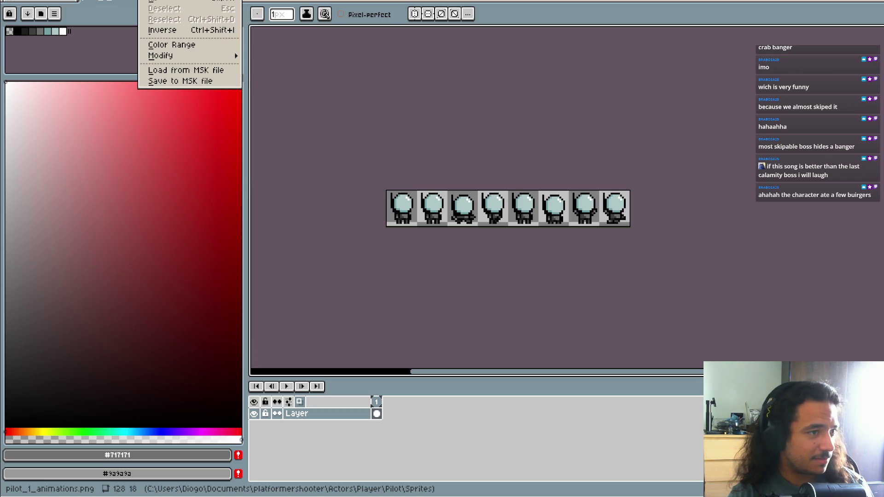
{"action": "left_click", "coordinate": [127, 6]}
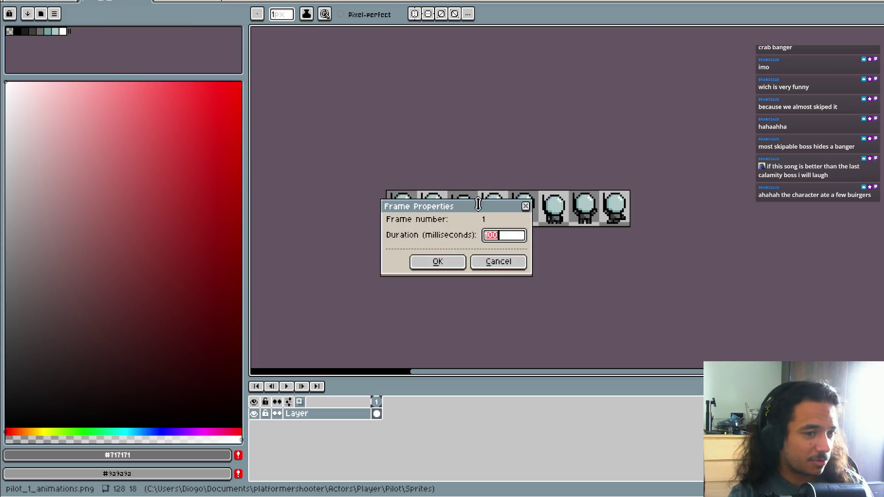
{"action": "left_click", "coordinate": [494, 265]}
{"action": "left_click", "coordinate": [102, 1]}
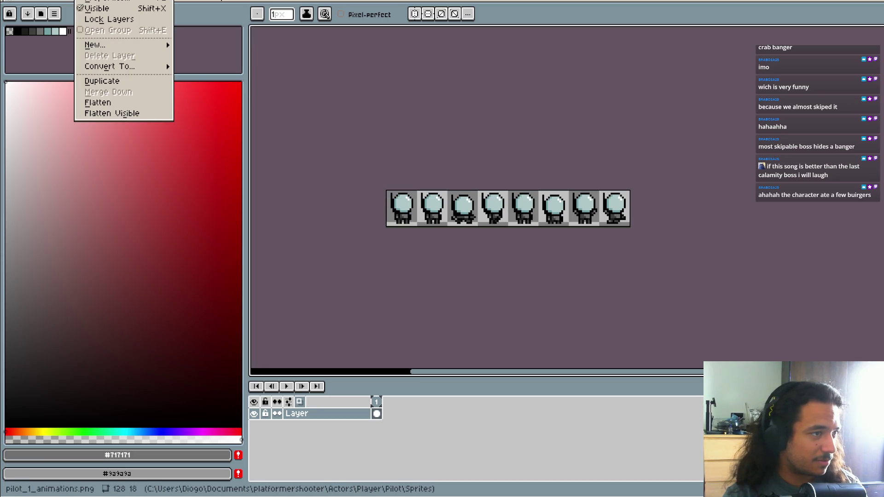
{"action": "mouse_move", "coordinate": [35, 1]}
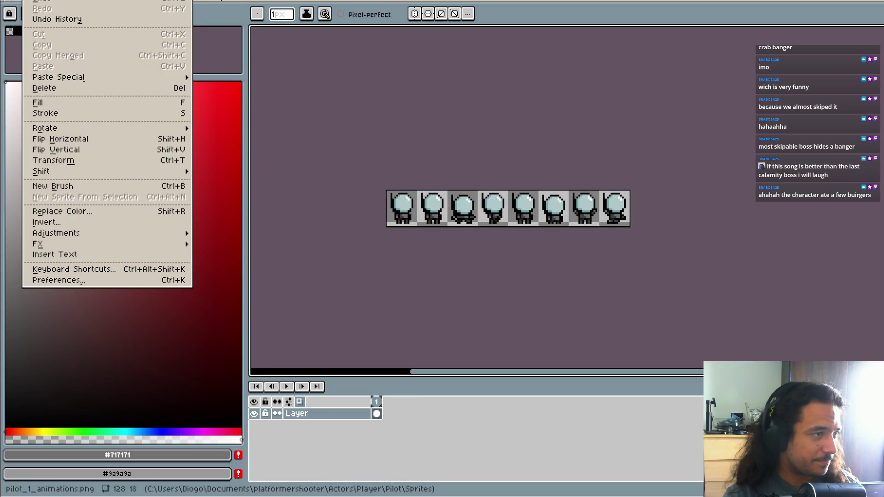
Step: Set the Aseprite grid to 18×18 cells and turn on Visible Grid
{"action": "left_click", "coordinate": [117, 279]}
{"action": "left_click", "coordinate": [414, 157]}
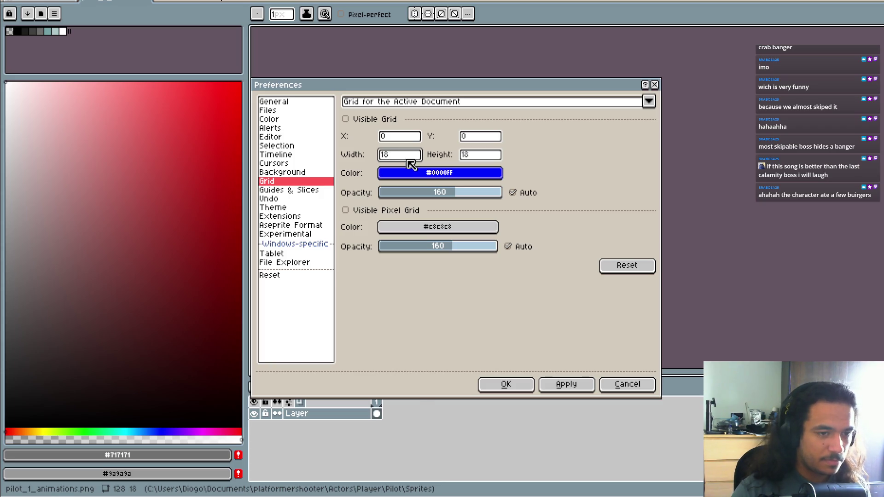
{"action": "left_click", "coordinate": [498, 157]}
{"action": "type", "text": "1"}
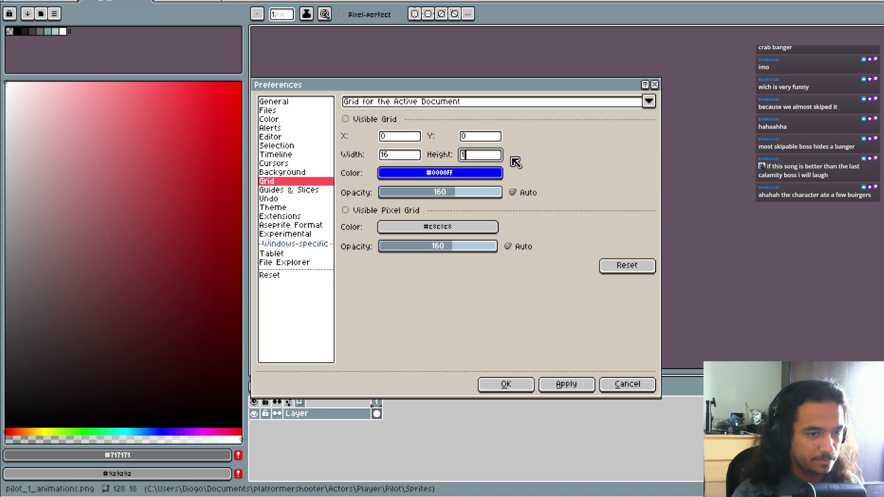
{"action": "type", "text": "6"}
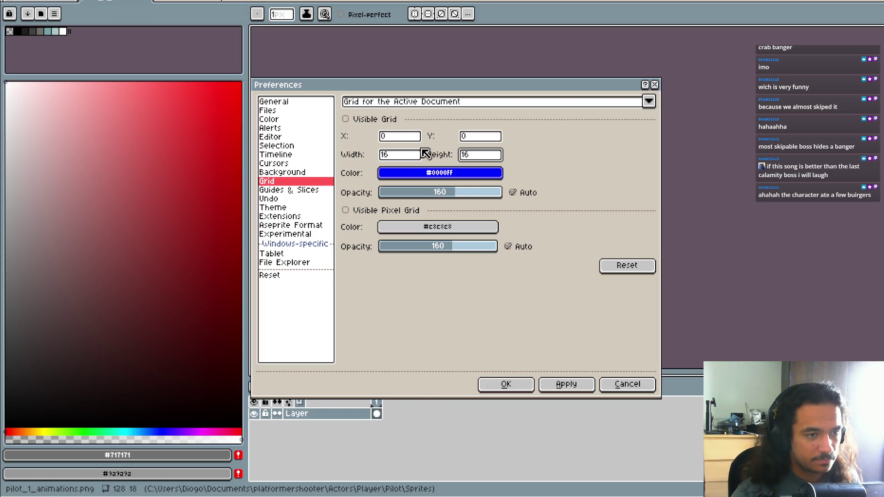
{"action": "left_click", "coordinate": [346, 119]}
{"action": "mouse_move", "coordinate": [408, 89]}
{"action": "left_mouse_down"}
{"action": "mouse_move", "coordinate": [506, 256]}
{"action": "mouse_move", "coordinate": [523, 223]}
{"action": "mouse_move", "coordinate": [509, 200]}
{"action": "left_mouse_up"}
{"action": "left_click", "coordinate": [515, 267]}
{"action": "type", "text": "8"}
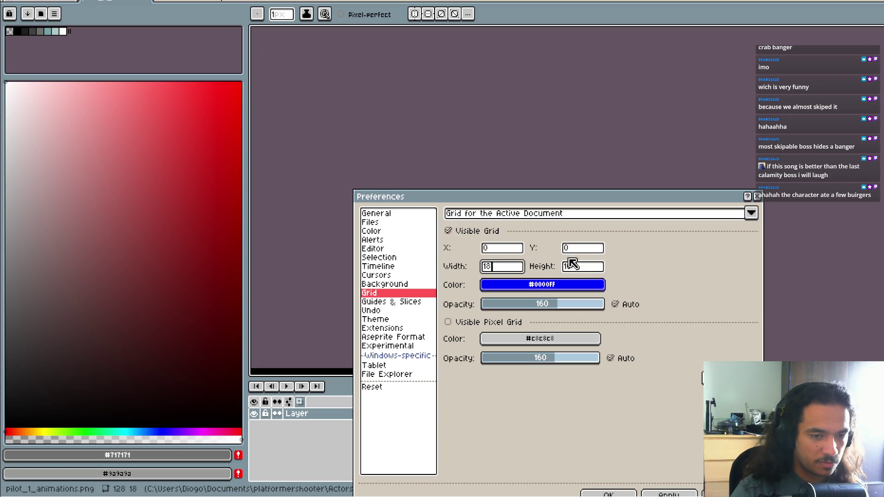
{"action": "left_click", "coordinate": [585, 271]}
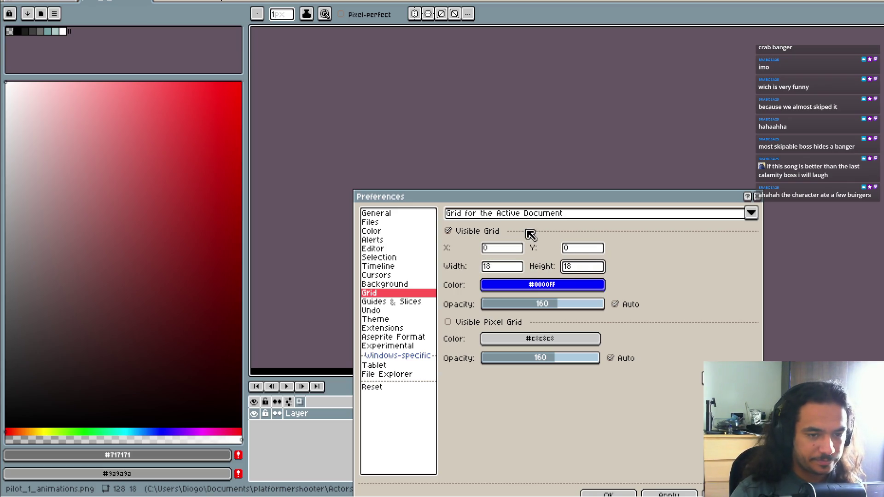
{"action": "left_click_drag", "start_coordinate": [554, 197], "coordinate": [715, 58]}
{"action": "left_click", "coordinate": [844, 358]}
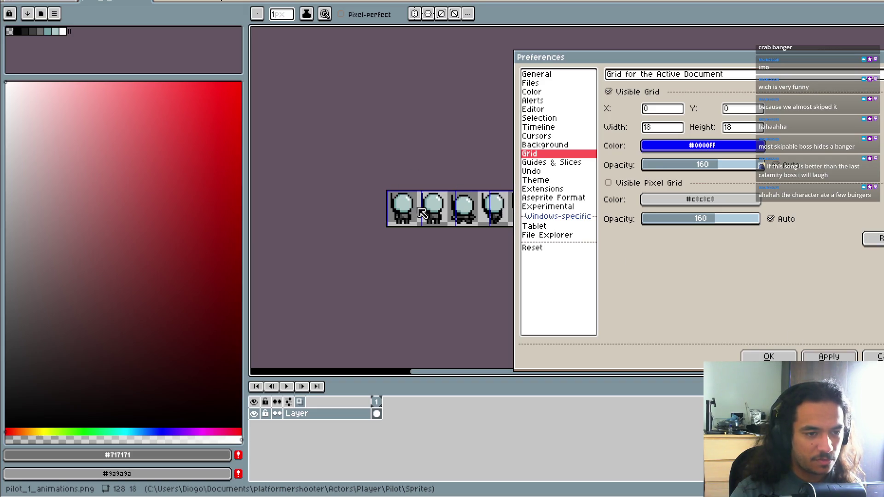
Step: Toggle the pixel grid on and off, then review the Guides & Slices, Undo and Experimental settings
{"action": "left_click", "coordinate": [619, 184]}
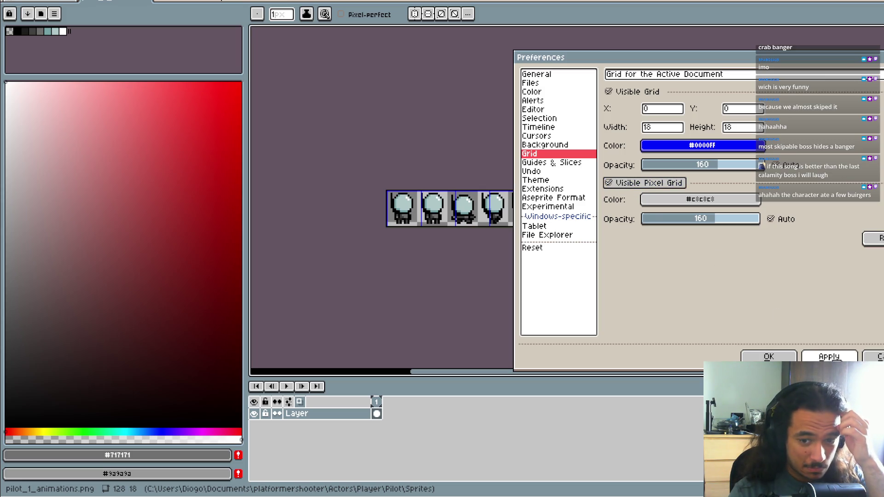
{"action": "left_click", "coordinate": [609, 183]}
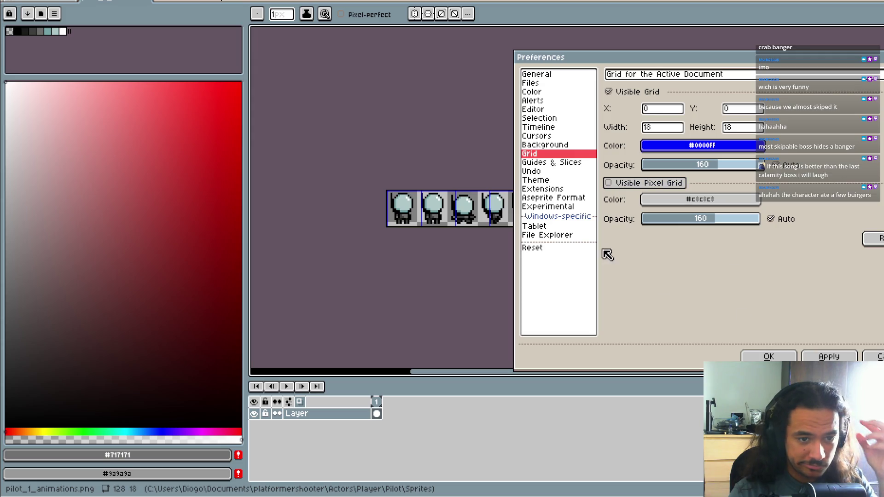
{"action": "left_click", "coordinate": [540, 166]}
{"action": "left_click", "coordinate": [540, 172]}
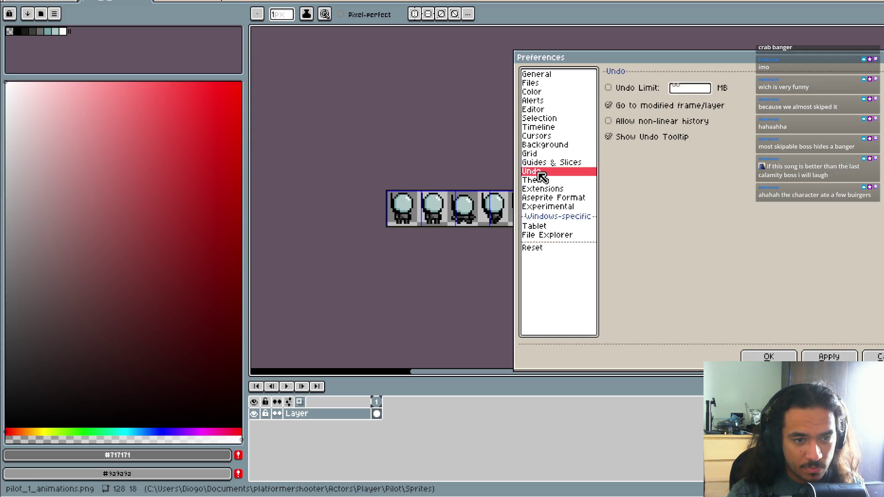
{"action": "left_click", "coordinate": [570, 191]}
{"action": "left_click", "coordinate": [570, 198]}
{"action": "left_click", "coordinate": [573, 207]}
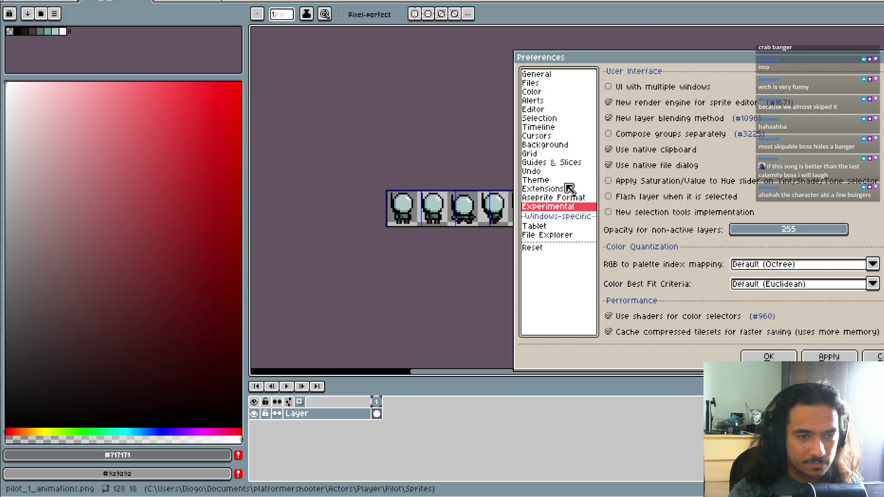
Step: Review the Selection, Editor, Alerts, Color, Files and General settings, then confirm Preferences with OK
{"action": "left_click", "coordinate": [556, 120]}
{"action": "left_click", "coordinate": [557, 111]}
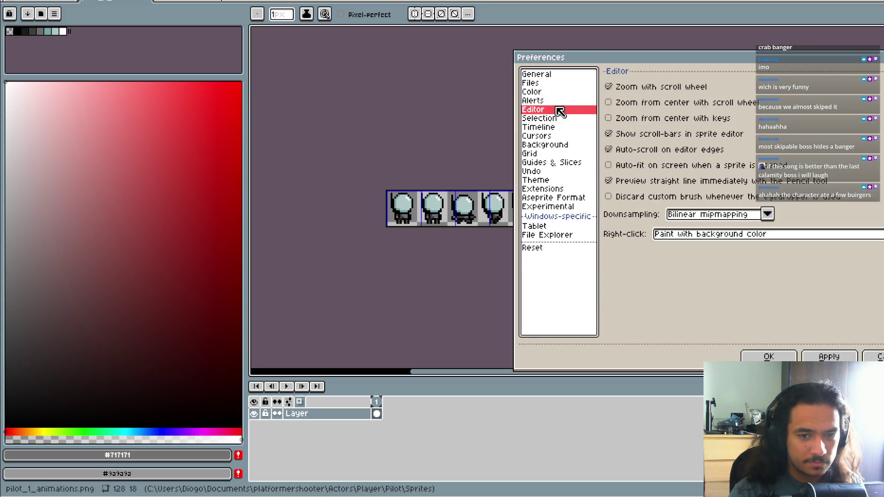
{"action": "left_click", "coordinate": [563, 104]}
{"action": "left_click", "coordinate": [562, 91]}
{"action": "left_click", "coordinate": [562, 85]}
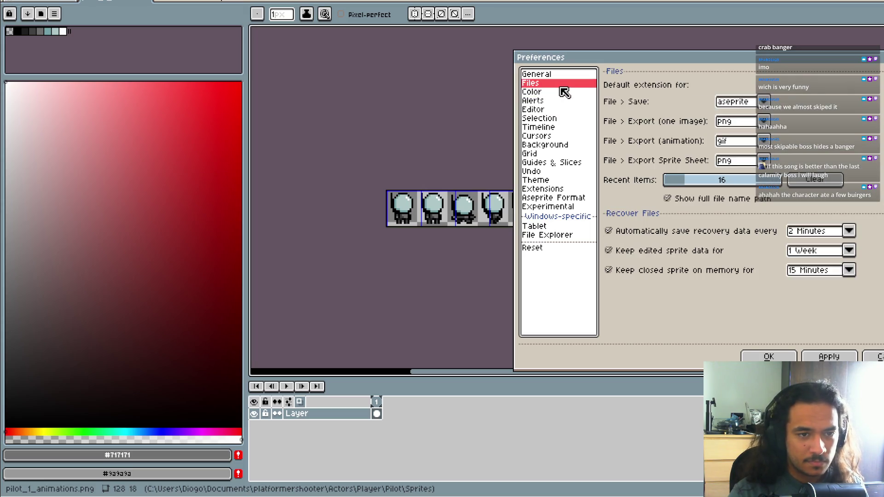
{"action": "left_click", "coordinate": [567, 75]}
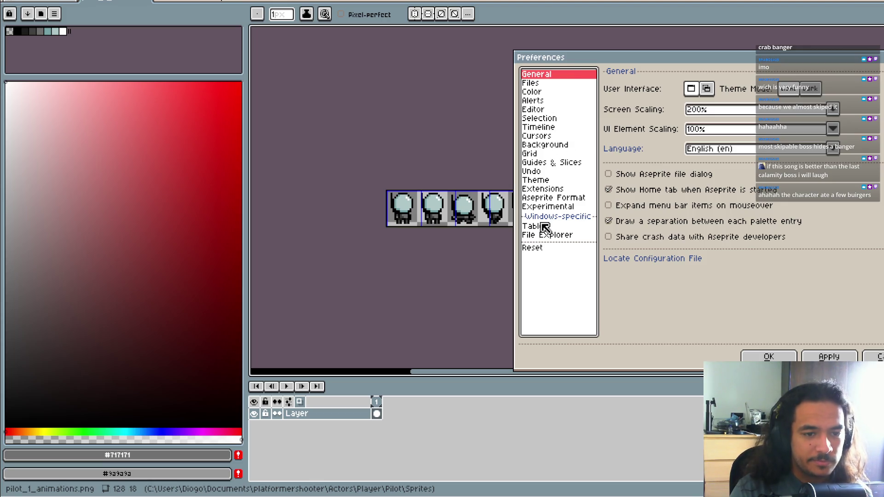
{"action": "left_click", "coordinate": [551, 164]}
{"action": "left_click", "coordinate": [549, 156]}
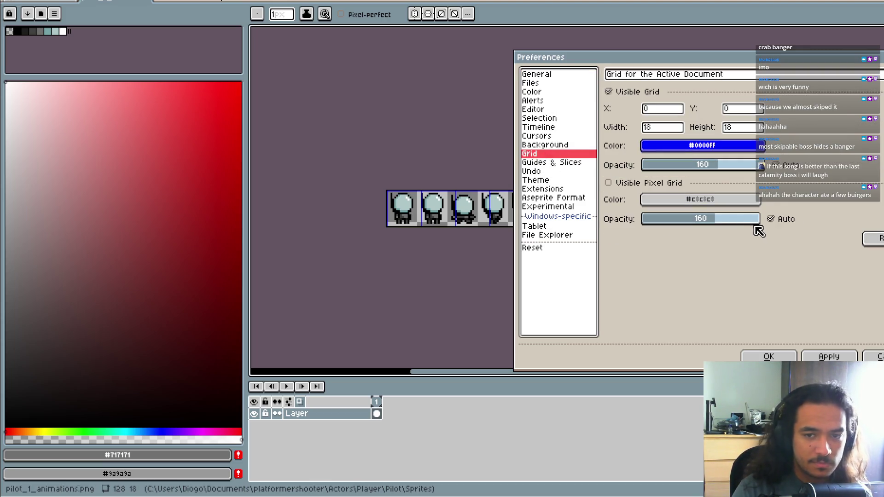
{"action": "left_click_drag", "start_coordinate": [720, 67], "coordinate": [679, 54]}
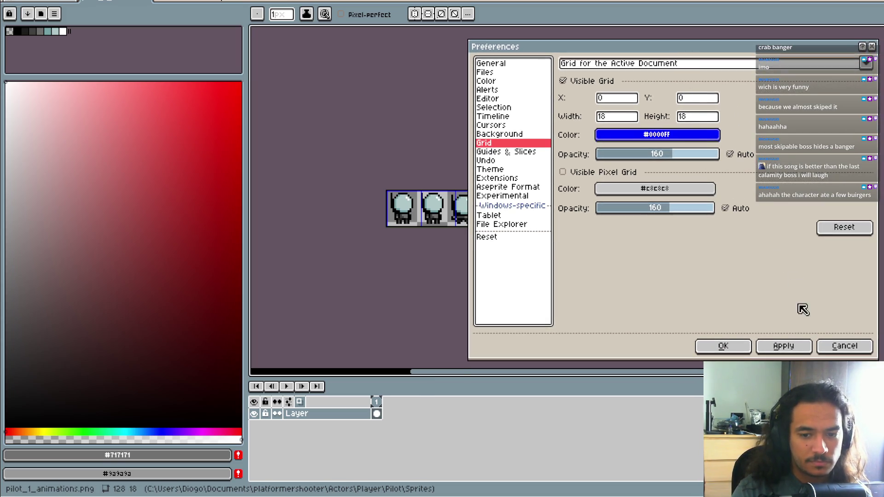
{"action": "left_click", "coordinate": [741, 346]}
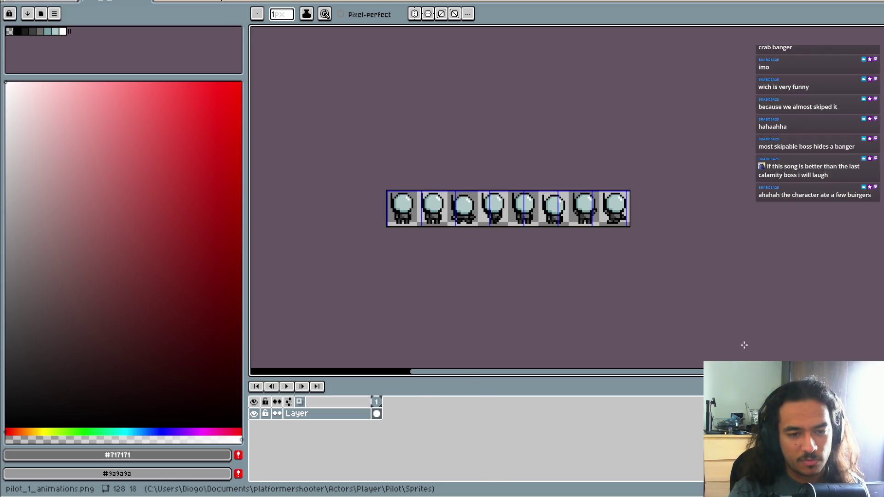
Step: Resize the pilot sprite sheet canvas to 144×18, adding empty space on the right
{"action": "key", "text": "ctrl+alt+c"}
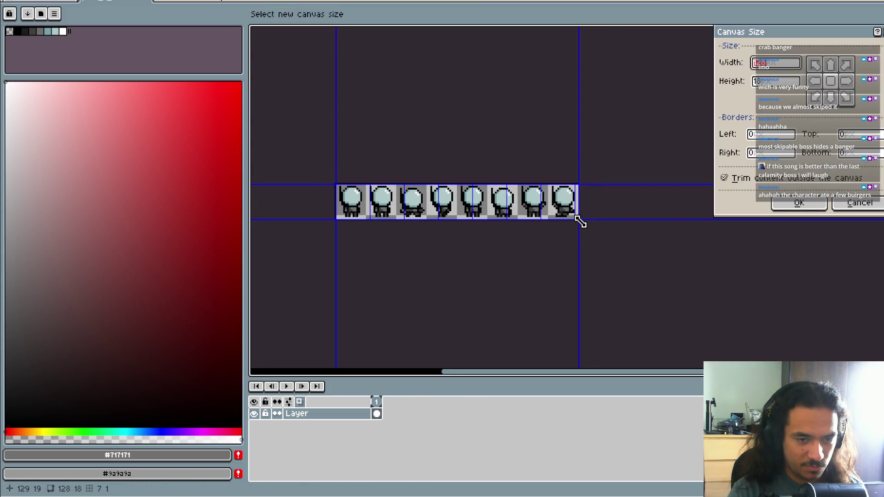
{"action": "left_click_drag", "start_coordinate": [578, 217], "coordinate": [617, 241]}
{"action": "left_click", "coordinate": [788, 205]}
{"action": "key", "text": "ctrl+alt+c"}
{"action": "left_click_drag", "start_coordinate": [589, 213], "coordinate": [588, 203]}
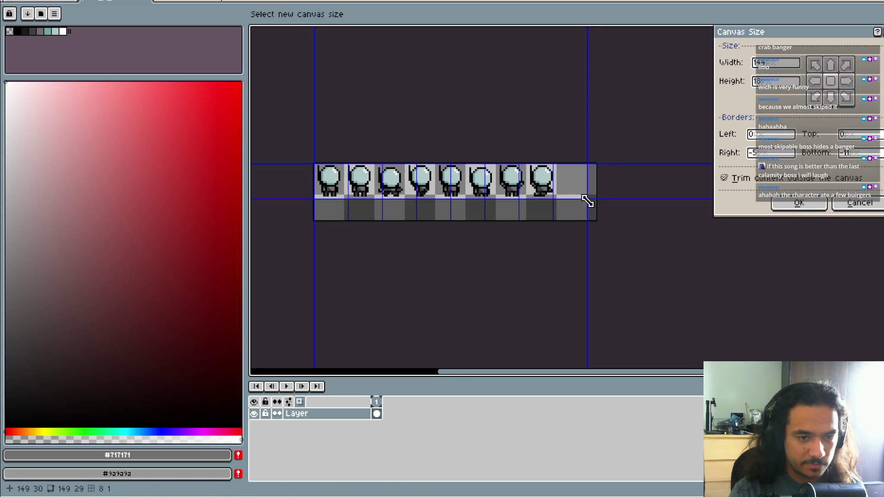
{"action": "left_click", "coordinate": [793, 206]}
{"action": "scroll", "coordinate": [543, 209], "scroll_direction": "up", "scroll_amount": 3}
{"action": "scroll", "coordinate": [543, 209], "scroll_direction": "down", "scroll_amount": 4}
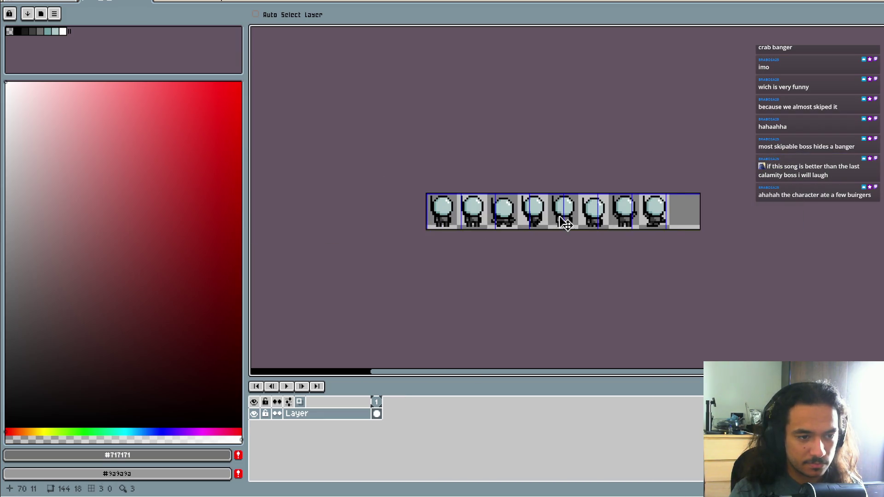
Step: Select the fourth sprite with the Rectangular Marquee and drag it right into the empty cell
{"action": "key", "text": "m"}
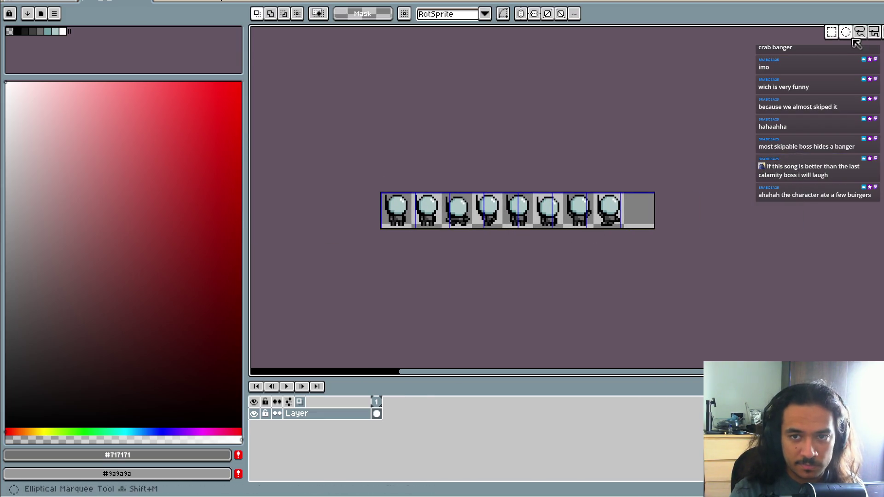
{"action": "scroll", "coordinate": [494, 149], "scroll_direction": "up", "scroll_amount": 4}
{"action": "left_click_drag", "start_coordinate": [496, 151], "coordinate": [607, 256]}
{"action": "left_click_drag", "start_coordinate": [534, 226], "coordinate": [629, 223]}
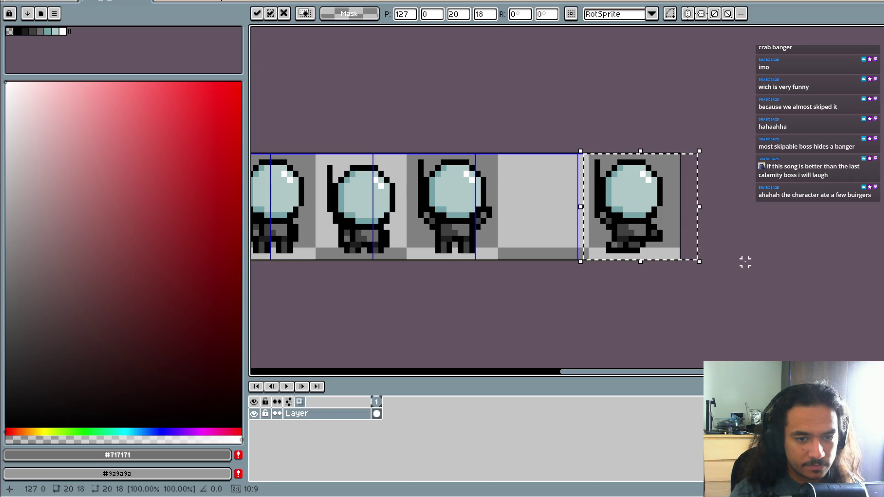
Step: Drop the fourth sprite into its new cell and shift the next sprite one slot right
{"action": "left_click", "coordinate": [691, 258]}
{"action": "scroll", "coordinate": [710, 251], "scroll_direction": "left", "scroll_amount": 2}
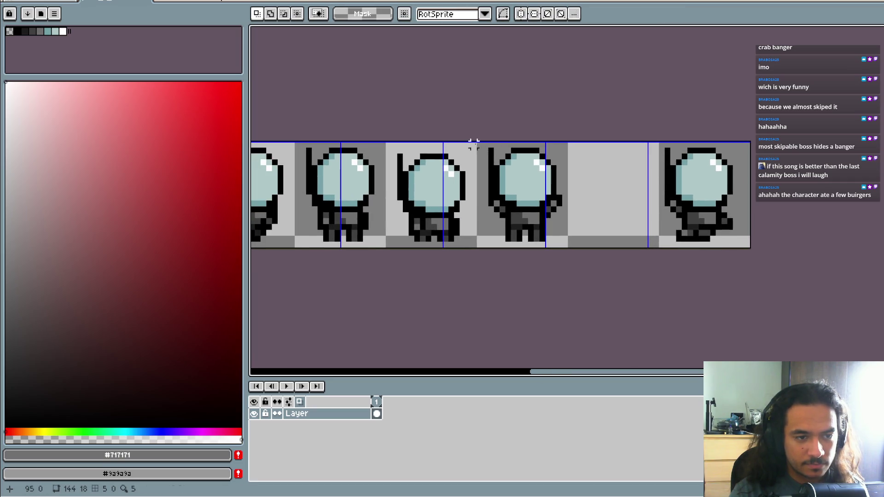
{"action": "mouse_move", "coordinate": [479, 142]}
{"action": "left_mouse_down"}
{"action": "mouse_move", "coordinate": [570, 247]}
{"action": "mouse_move", "coordinate": [591, 218]}
{"action": "left_mouse_up"}
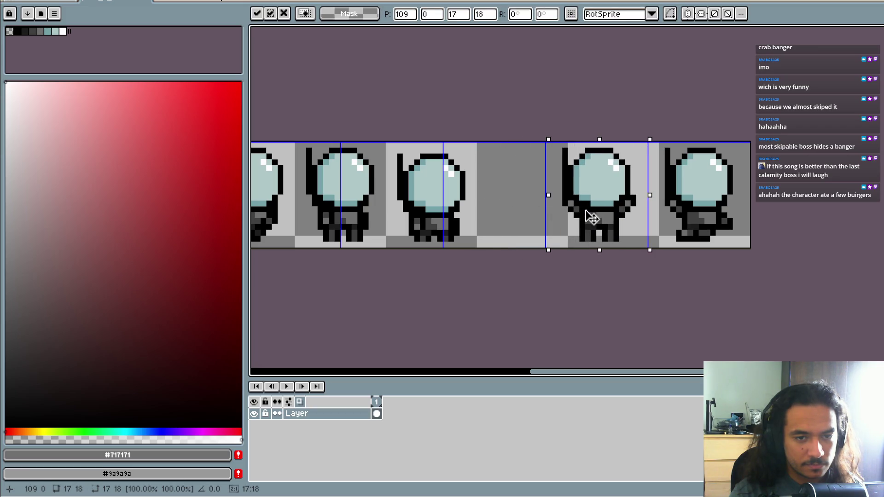
{"action": "left_click", "coordinate": [602, 252]}
{"action": "scroll", "coordinate": [601, 253], "scroll_direction": "left", "scroll_amount": 2}
{"action": "left_click_drag", "start_coordinate": [546, 238], "coordinate": [466, 138]}
{"action": "left_click_drag", "start_coordinate": [511, 188], "coordinate": [569, 185]}
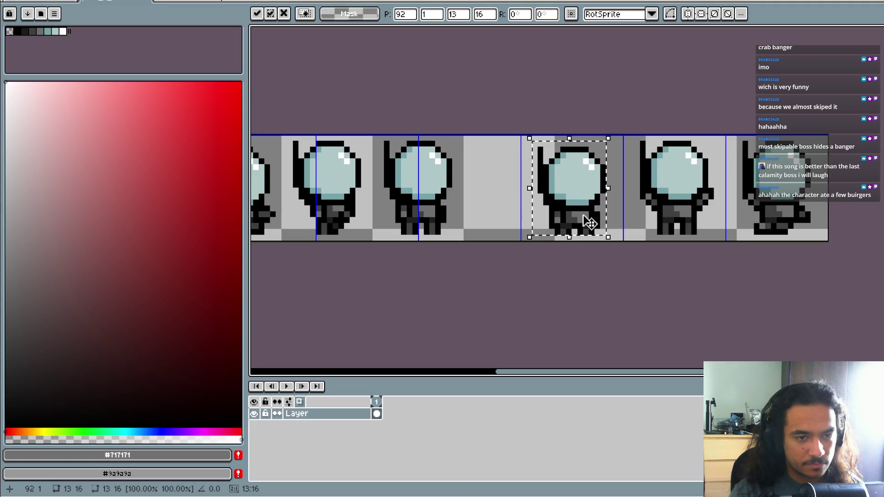
{"action": "left_click", "coordinate": [592, 273]}
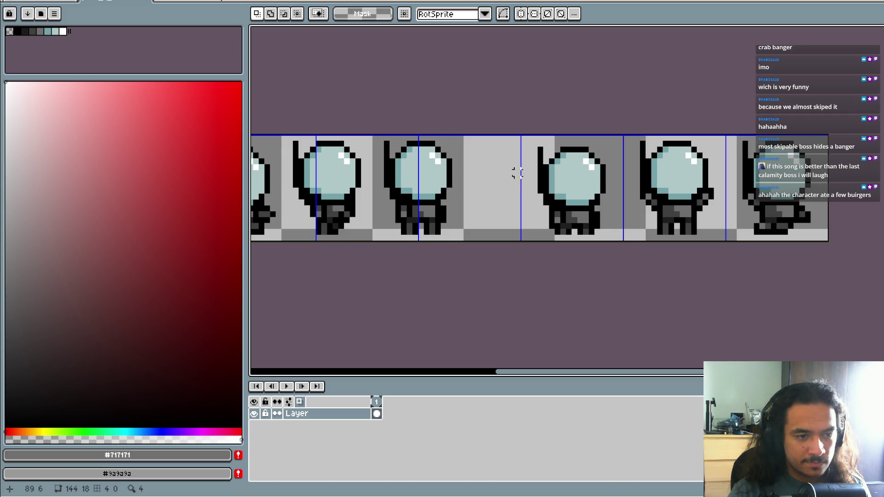
Step: Move the next three sprites right into their 18-pixel grid cells, one by 7 pixels, committing each
{"action": "scroll", "coordinate": [516, 173], "scroll_direction": "left", "scroll_amount": 3}
{"action": "left_click_drag", "start_coordinate": [487, 147], "coordinate": [562, 241]}
{"action": "left_click_drag", "start_coordinate": [521, 202], "coordinate": [569, 202]}
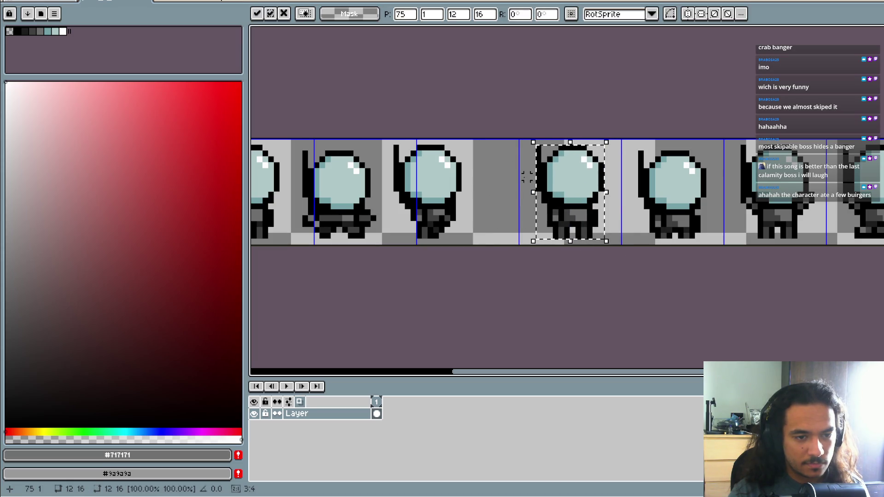
{"action": "scroll", "coordinate": [509, 183], "scroll_direction": "left", "scroll_amount": 3}
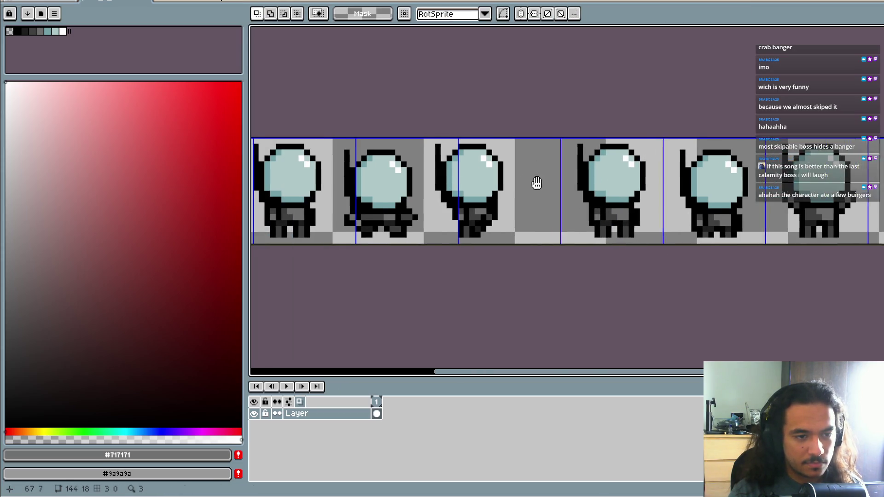
{"action": "mouse_move", "coordinate": [440, 136]}
{"action": "left_mouse_down"}
{"action": "mouse_move", "coordinate": [523, 225]}
{"action": "mouse_move", "coordinate": [524, 242]}
{"action": "left_mouse_up"}
{"action": "left_click_drag", "start_coordinate": [490, 200], "coordinate": [530, 198]}
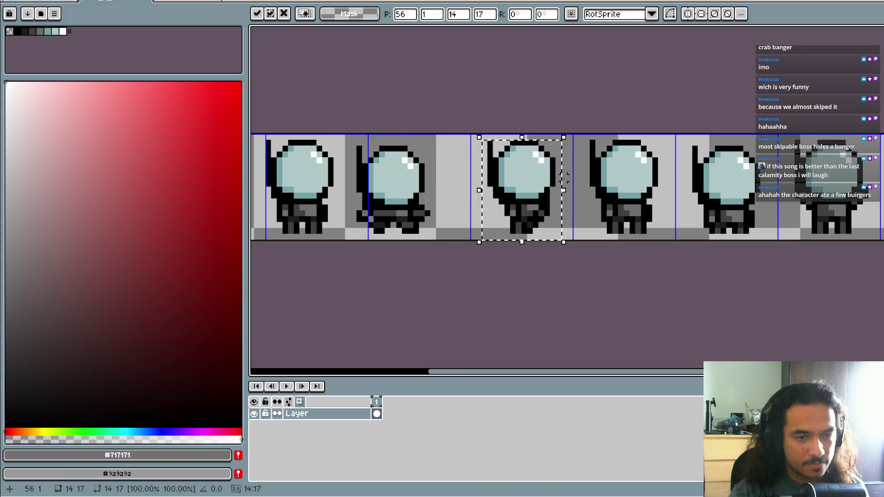
{"action": "left_click", "coordinate": [450, 178]}
{"action": "scroll", "coordinate": [417, 154], "scroll_direction": "left", "scroll_amount": 3}
{"action": "mouse_move", "coordinate": [396, 136]}
{"action": "left_mouse_down"}
{"action": "mouse_move", "coordinate": [460, 189]}
{"action": "mouse_move", "coordinate": [495, 237]}
{"action": "left_mouse_up"}
{"action": "mouse_move", "coordinate": [452, 211]}
{"action": "left_mouse_down"}
{"action": "mouse_move", "coordinate": [490, 211]}
{"action": "mouse_move", "coordinate": [482, 212]}
{"action": "left_mouse_up"}
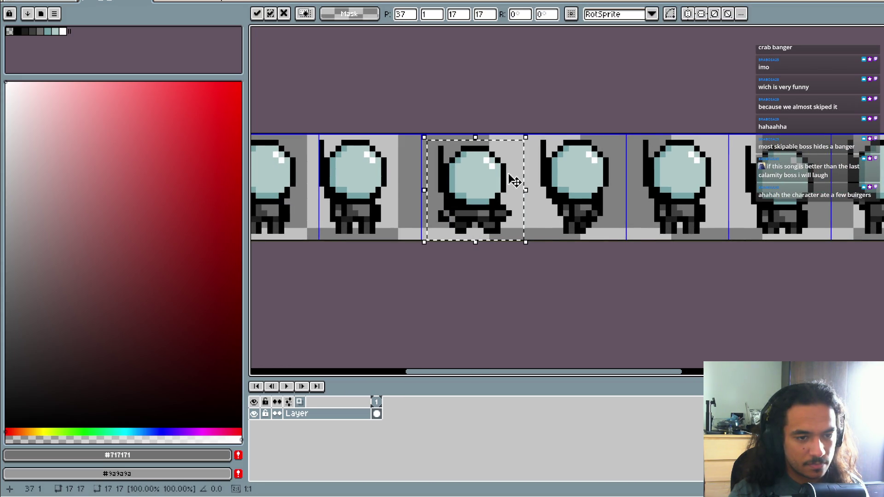
{"action": "key", "text": "Return"}
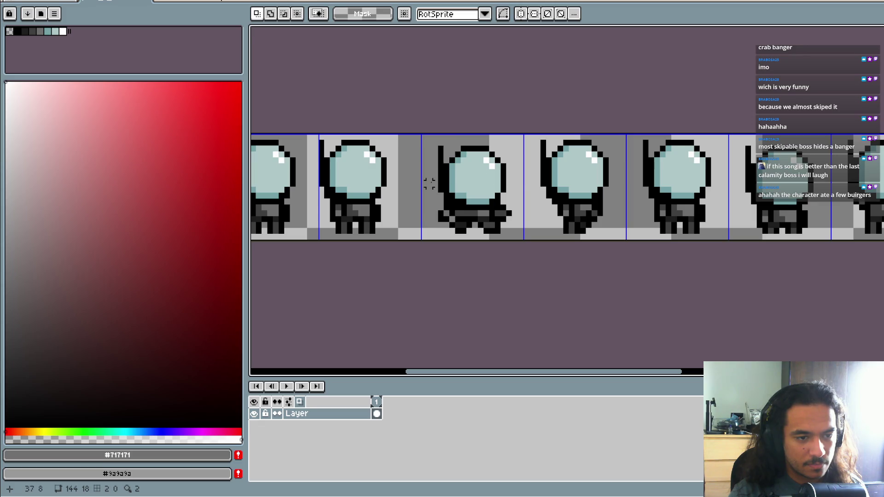
Step: Nudge the second and first sprites one pixel right each and commit their positions
{"action": "scroll", "coordinate": [423, 177], "scroll_direction": "left", "scroll_amount": 7}
{"action": "mouse_move", "coordinate": [457, 136]}
{"action": "left_mouse_down"}
{"action": "mouse_move", "coordinate": [532, 241]}
{"action": "mouse_move", "coordinate": [543, 236]}
{"action": "left_mouse_up"}
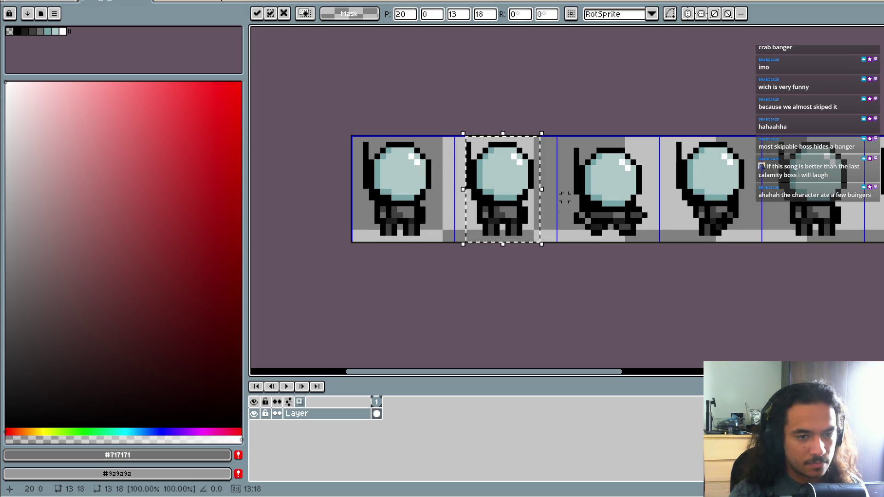
{"action": "key", "text": "Right"}
{"action": "key", "text": "Return"}
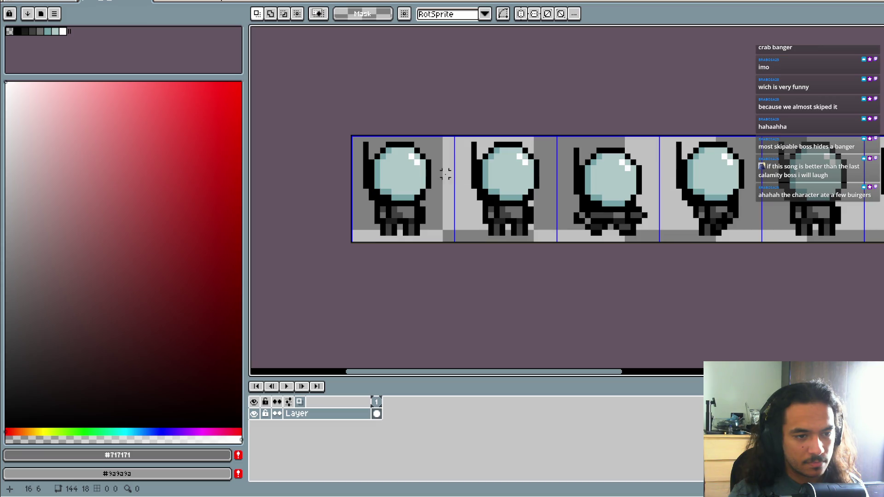
{"action": "left_click_drag", "start_coordinate": [442, 136], "coordinate": [354, 239]}
{"action": "key", "text": "Right"}
{"action": "key", "text": "Return"}
{"action": "left_click_drag", "start_coordinate": [409, 256], "coordinate": [392, 255]}
{"action": "scroll", "coordinate": [350, 258], "scroll_direction": "down", "scroll_amount": 5}
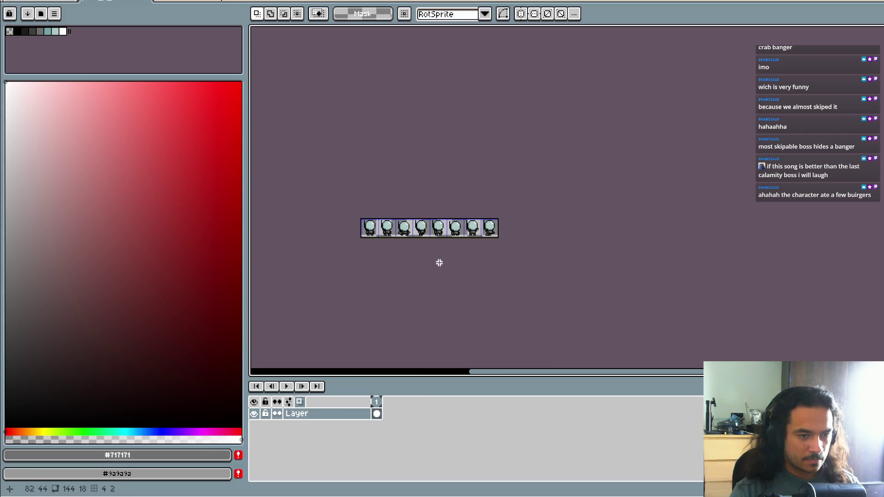
Step: Try another canvas size change, then undo it to keep the 144×18 sheet
{"action": "scroll", "coordinate": [476, 258], "scroll_direction": "up", "scroll_amount": 3}
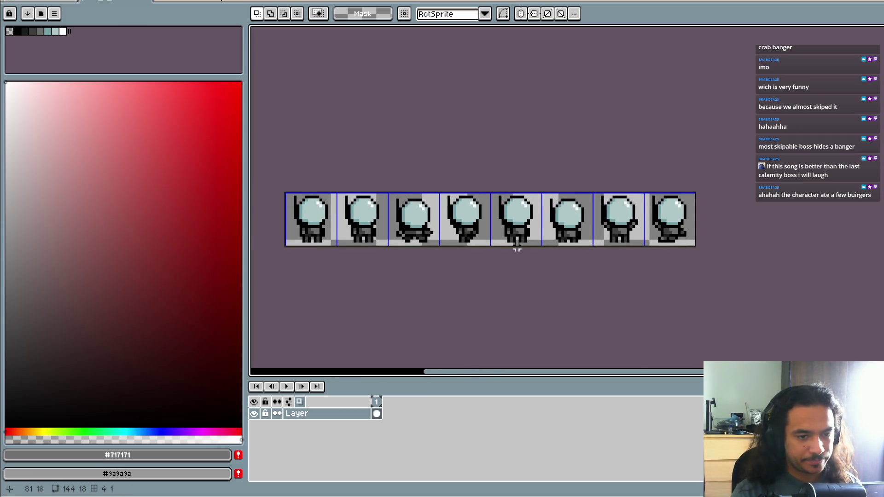
{"action": "mouse_move", "coordinate": [424, 302]}
{"action": "left_mouse_down"}
{"action": "mouse_move", "coordinate": [408, 286]}
{"action": "mouse_move", "coordinate": [449, 246]}
{"action": "left_mouse_up"}
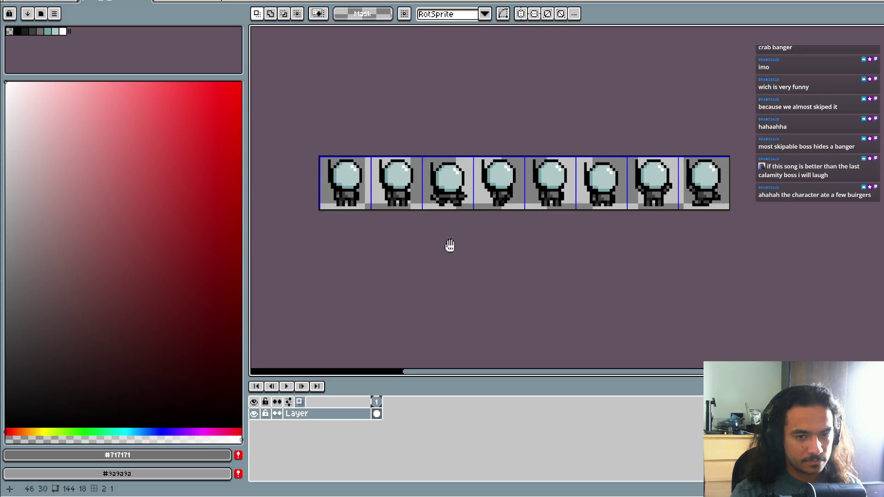
{"action": "key", "text": "ctrl+alt+c"}
{"action": "left_click", "coordinate": [799, 203]}
{"action": "key", "text": "ctrl+alt+c"}
{"action": "mouse_move", "coordinate": [707, 207]}
{"action": "left_mouse_down"}
{"action": "mouse_move", "coordinate": [584, 226]}
{"action": "mouse_move", "coordinate": [596, 200]}
{"action": "left_mouse_up"}
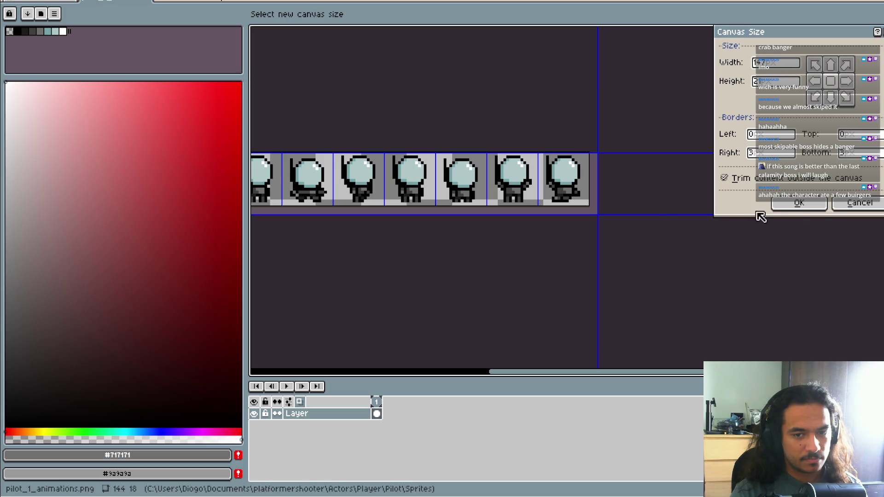
{"action": "left_click", "coordinate": [800, 204]}
{"action": "key", "text": "ctrl+z"}
{"action": "left_click_drag", "start_coordinate": [686, 224], "coordinate": [755, 238]}
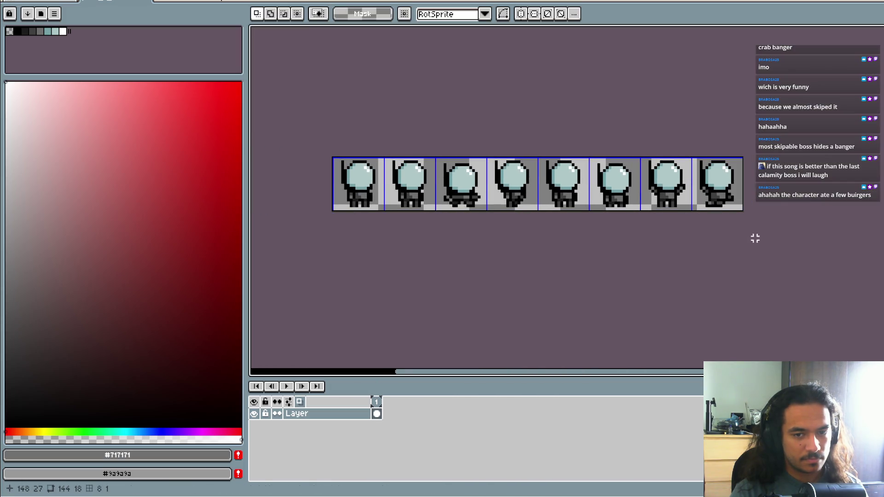
Step: Save pilot_1_animations.png and switch back to the Godot editor
{"action": "key", "text": "ctrl+s"}
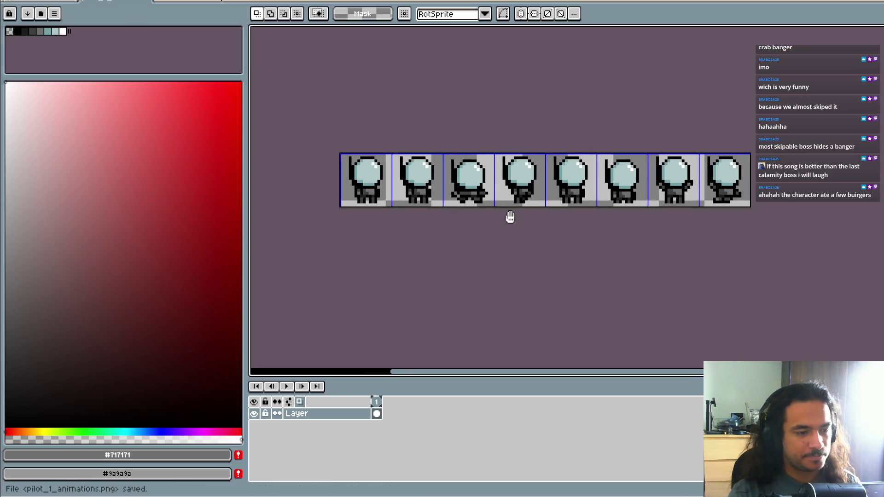
{"action": "key", "text": "i"}
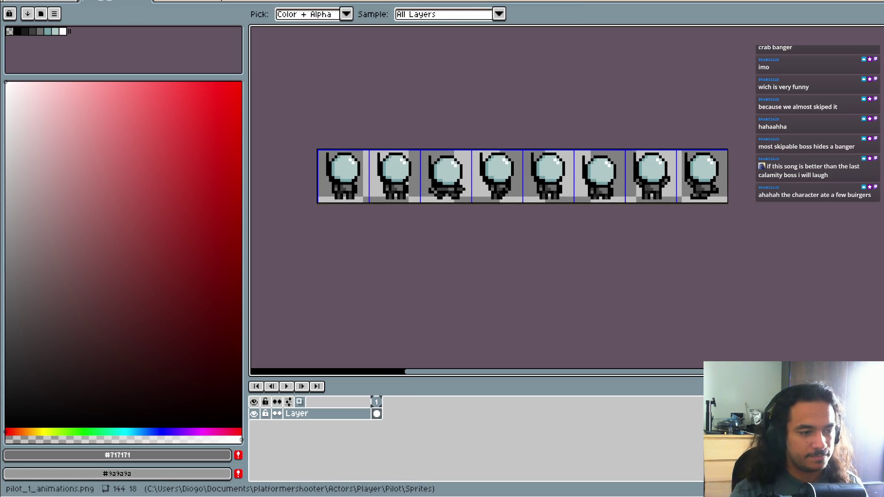
{"action": "key", "text": "m"}
{"action": "scroll", "coordinate": [423, 243], "scroll_direction": "down", "scroll_amount": 4}
{"action": "scroll", "coordinate": [430, 230], "scroll_direction": "up", "scroll_amount": 5}
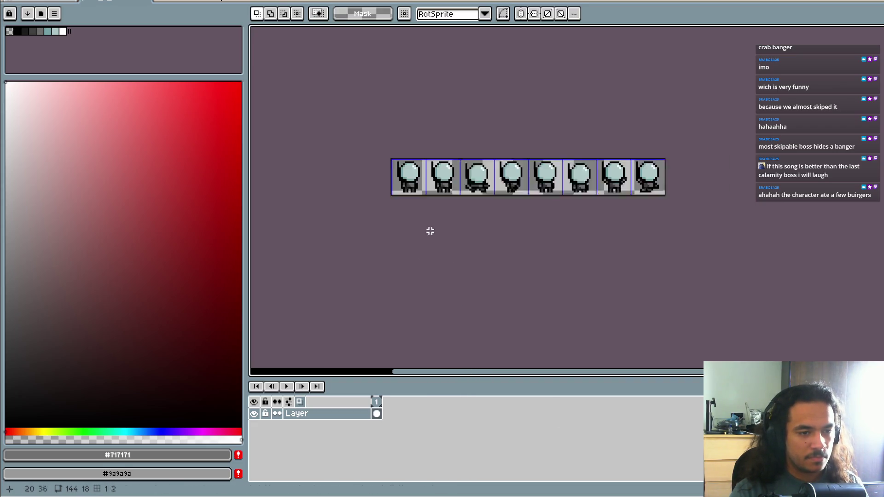
{"action": "key", "text": "ctrl+s"}
{"action": "key", "text": "alt+Tab"}
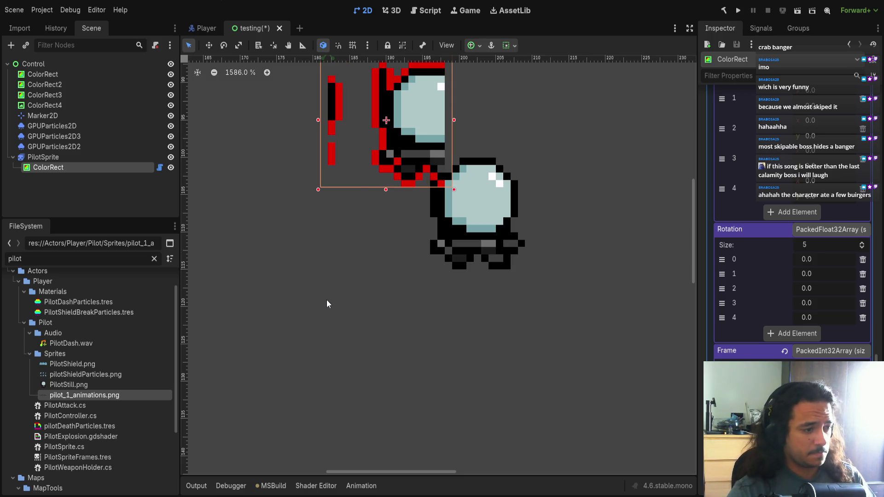
Step: Switch from the testing scene to the Player scene and zoom the viewport
{"action": "left_click", "coordinate": [232, 30]}
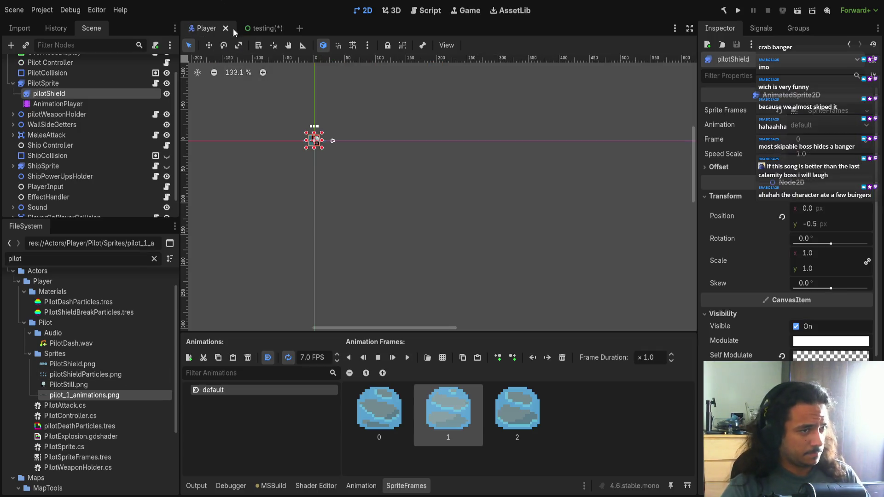
{"action": "left_click", "coordinate": [267, 28]}
{"action": "key", "text": "ctrl+Tab"}
{"action": "scroll", "coordinate": [399, 180], "scroll_direction": "up", "scroll_amount": 5}
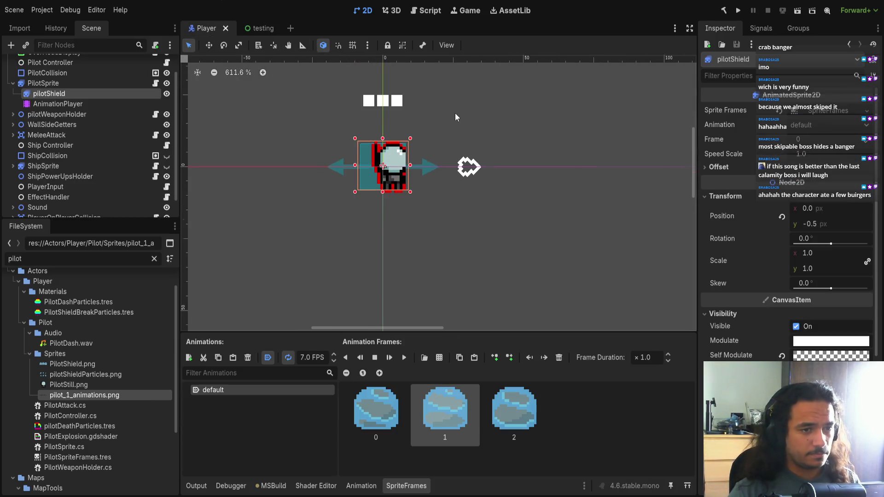
{"action": "scroll", "coordinate": [455, 117], "scroll_direction": "up", "scroll_amount": 1}
Step: Expand pilotShield's SpriteFrames resource in the Inspector, then select the PilotSprite node
{"action": "left_click", "coordinate": [834, 114]}
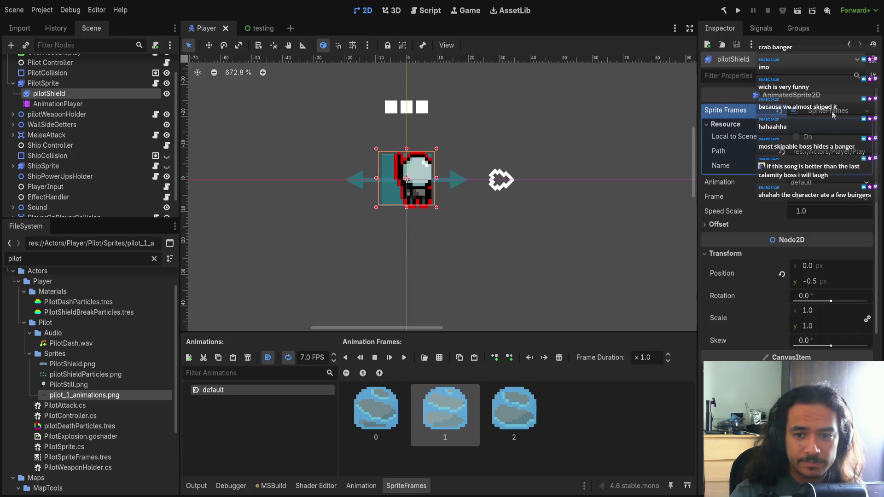
{"action": "left_click", "coordinate": [824, 111]}
{"action": "left_click", "coordinate": [824, 111]}
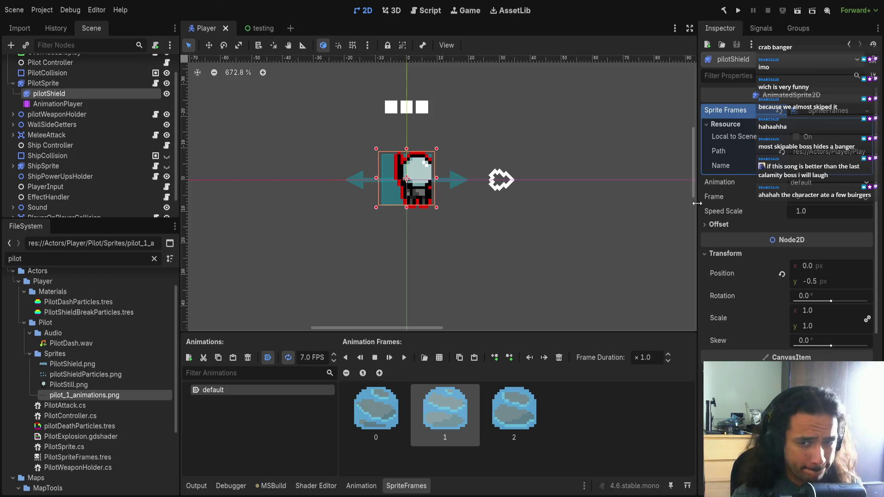
{"action": "left_click", "coordinate": [826, 112]}
{"action": "left_click", "coordinate": [826, 112]}
{"action": "left_click", "coordinate": [832, 129]}
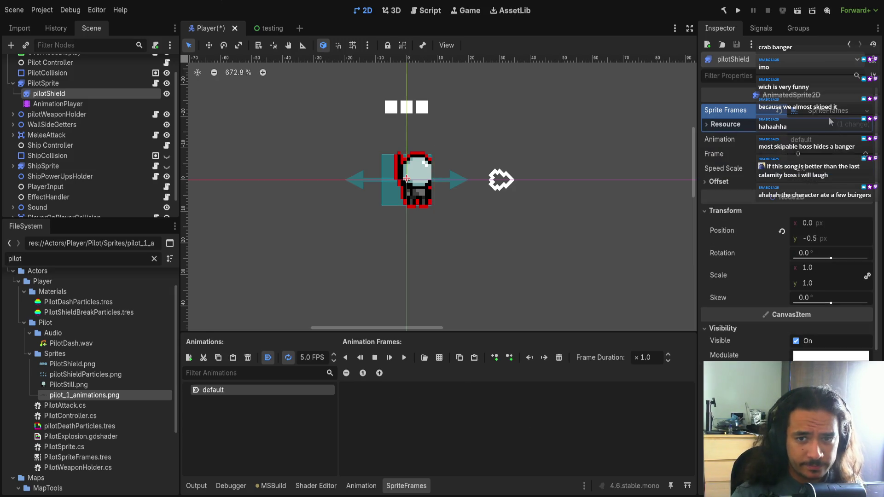
{"action": "left_click", "coordinate": [825, 113]}
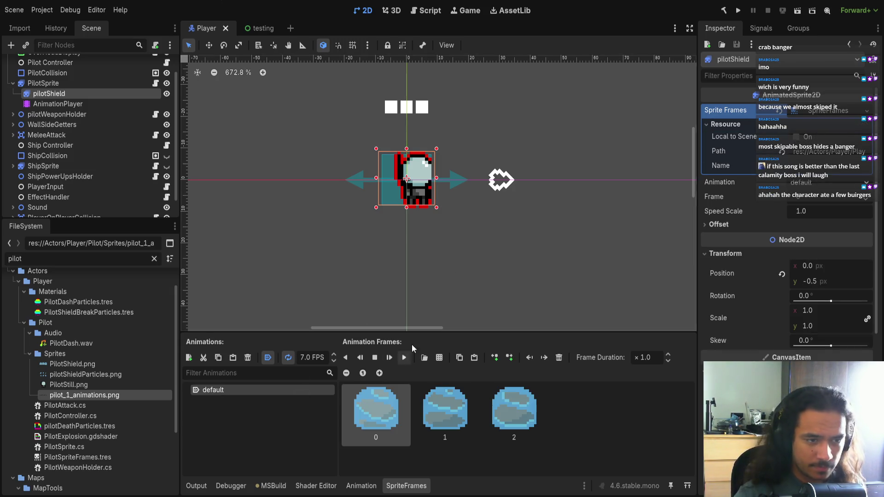
{"action": "scroll", "coordinate": [396, 219], "scroll_direction": "up", "scroll_amount": 2}
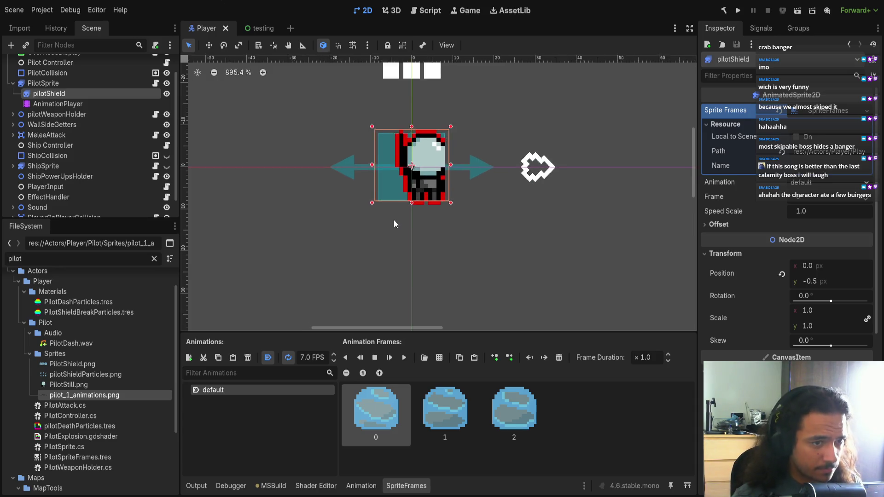
{"action": "scroll", "coordinate": [62, 85], "scroll_direction": "up", "scroll_amount": 2}
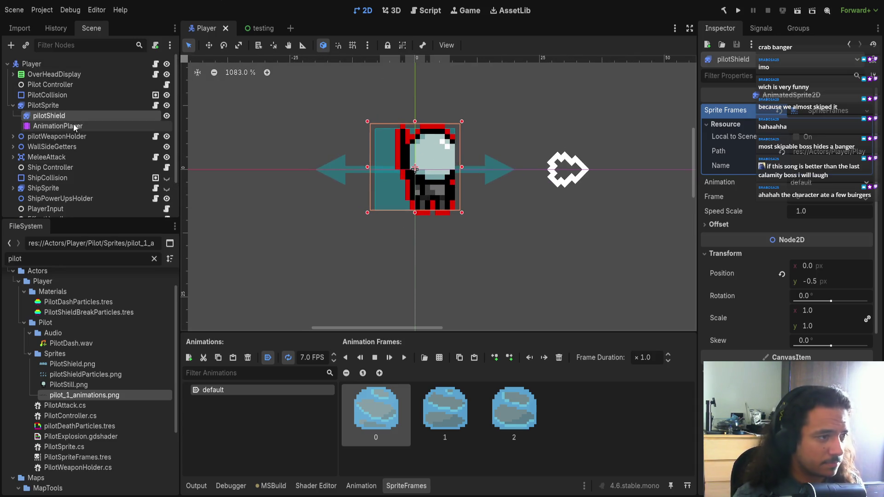
{"action": "left_click", "coordinate": [57, 107]}
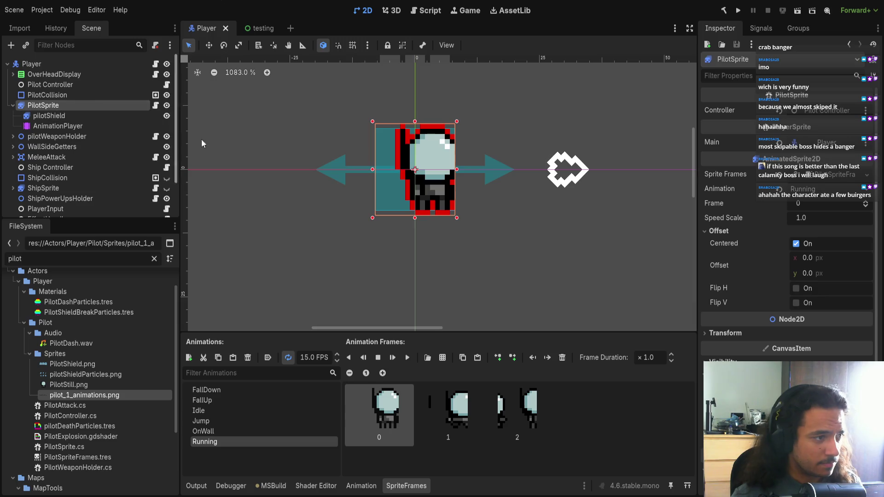
Step: Delete the three Running frames, undoing the accidental OnWall removal and its frame deletion
{"action": "left_click", "coordinate": [461, 170]}
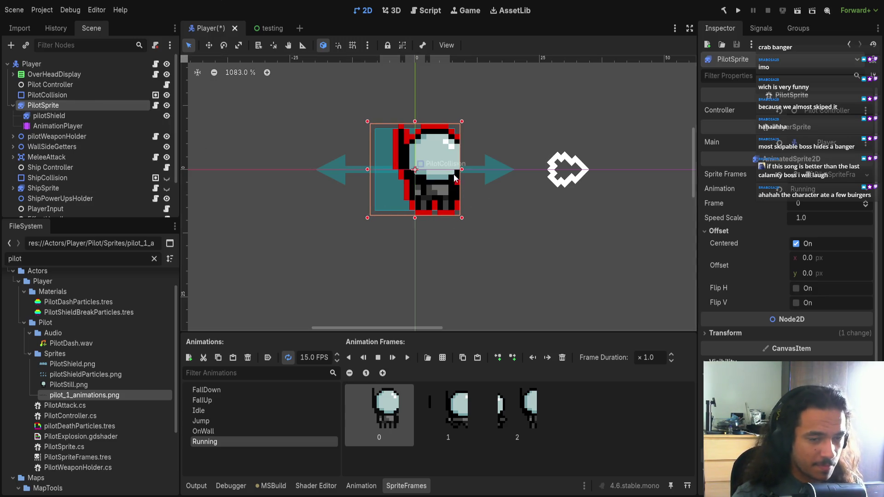
{"action": "left_click", "coordinate": [512, 419], "text": "shift"}
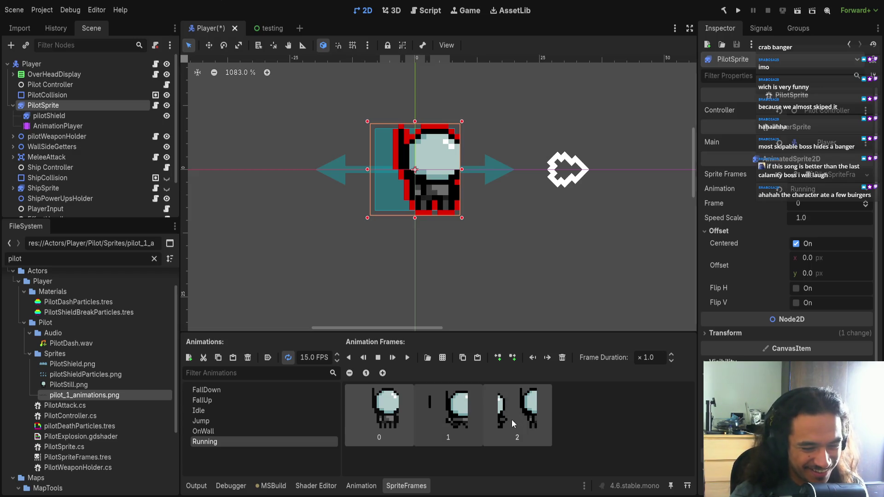
{"action": "left_click", "coordinate": [566, 356]}
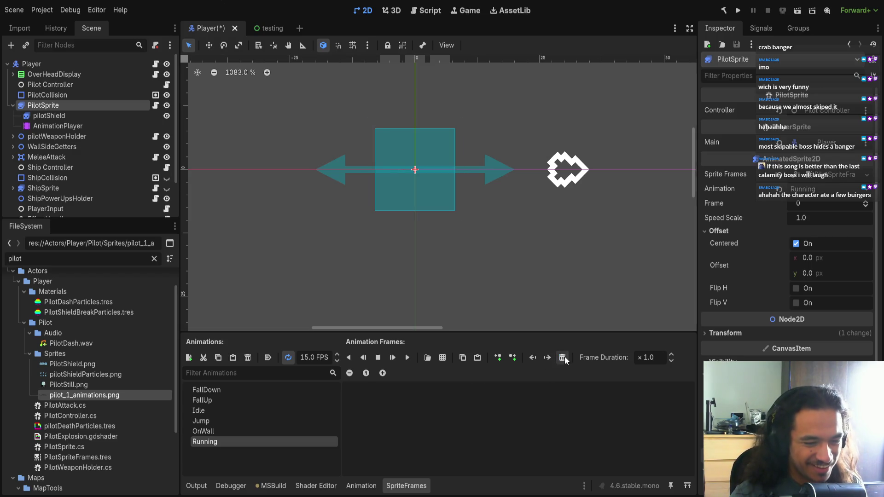
{"action": "left_click", "coordinate": [239, 430]}
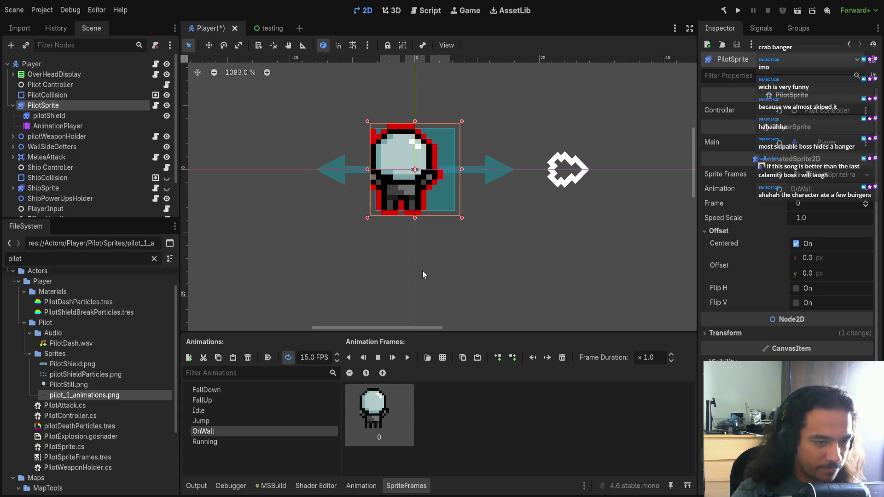
{"action": "left_click", "coordinate": [247, 357]}
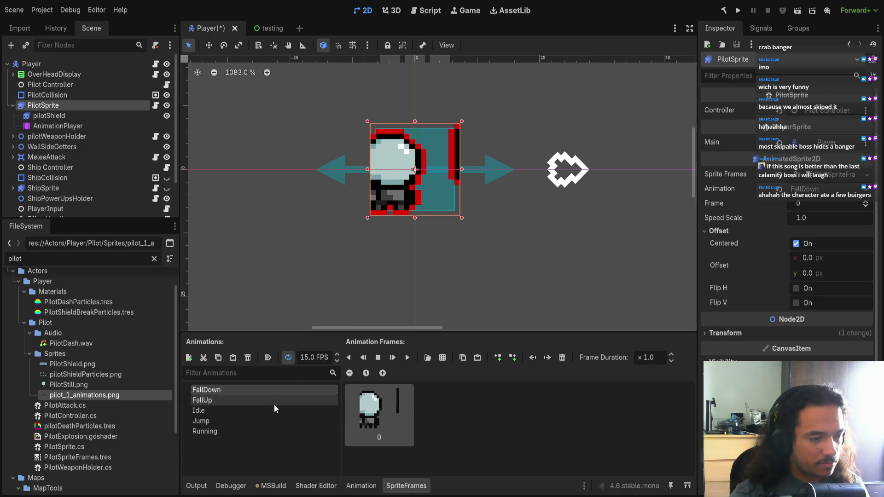
{"action": "key", "text": "ctrl+z"}
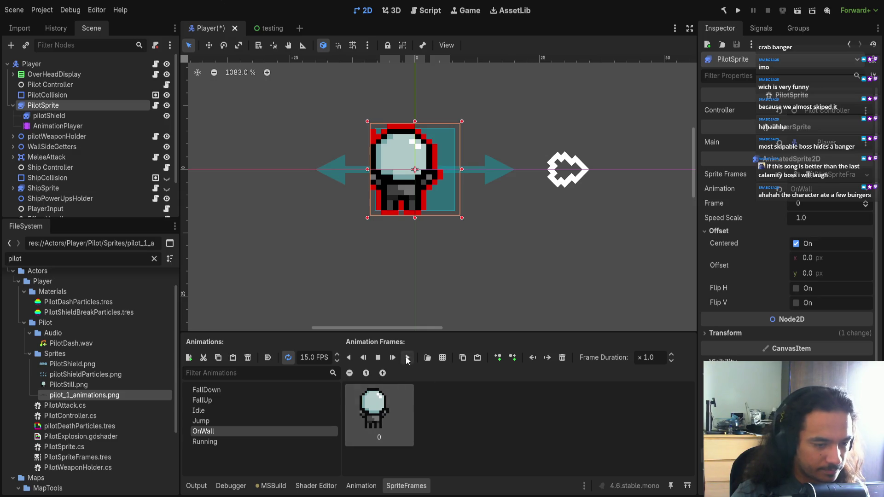
{"action": "left_click", "coordinate": [561, 357]}
{"action": "key", "text": "ctrl+z"}
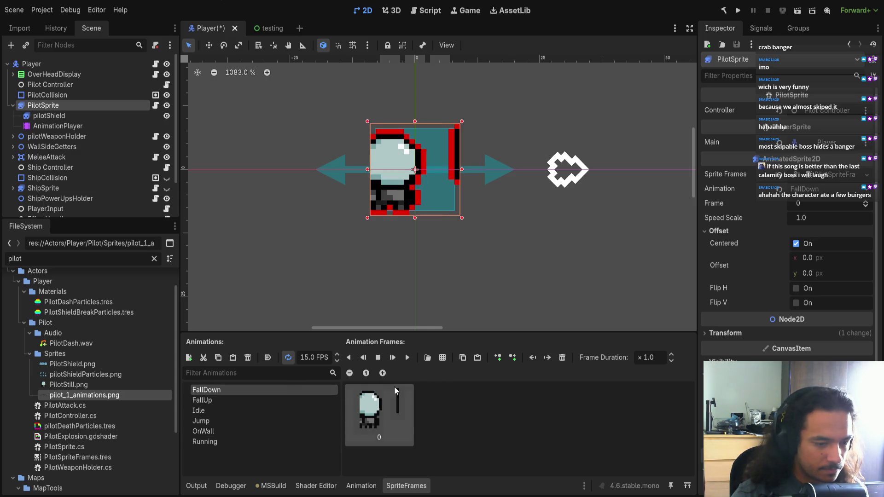
Step: Clear the old frames from the FallUp, Idle and Jump animations, then open FallDown
{"action": "left_click", "coordinate": [244, 392]}
{"action": "left_click", "coordinate": [244, 400]}
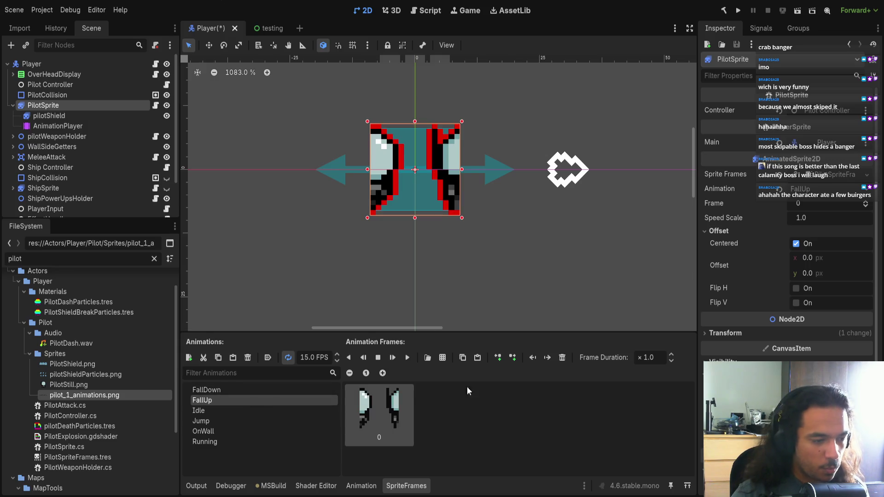
{"action": "left_click", "coordinate": [561, 357]}
{"action": "left_click", "coordinate": [294, 412]}
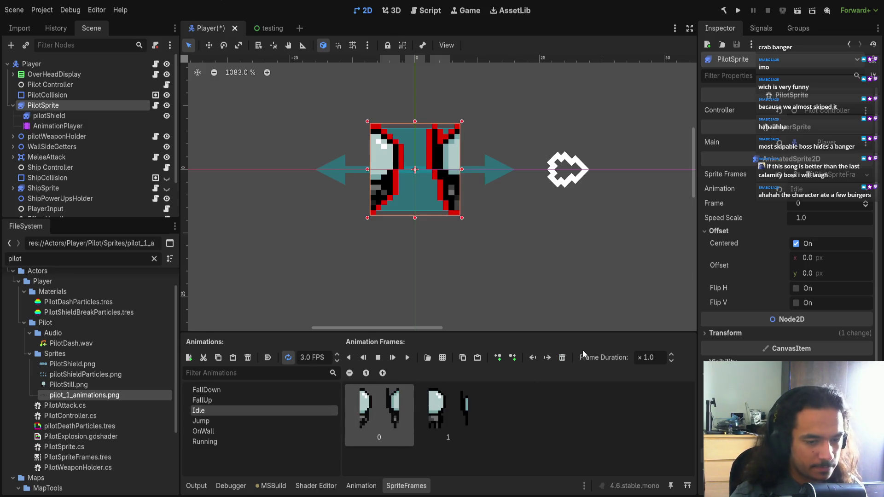
{"action": "left_click", "coordinate": [444, 425]}
{"action": "left_click", "coordinate": [387, 425], "text": "shift"}
{"action": "left_click", "coordinate": [562, 357]}
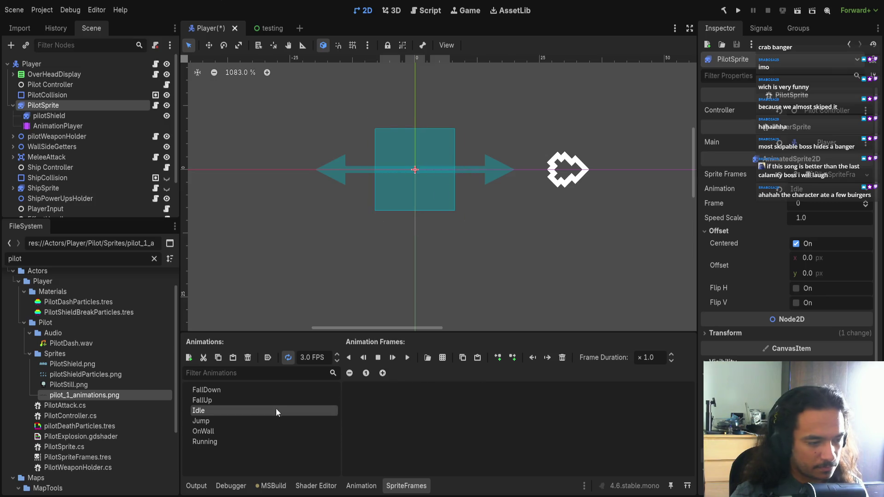
{"action": "left_click", "coordinate": [276, 421]}
{"action": "left_click", "coordinate": [444, 414], "text": "shift"}
{"action": "left_click", "coordinate": [562, 358]}
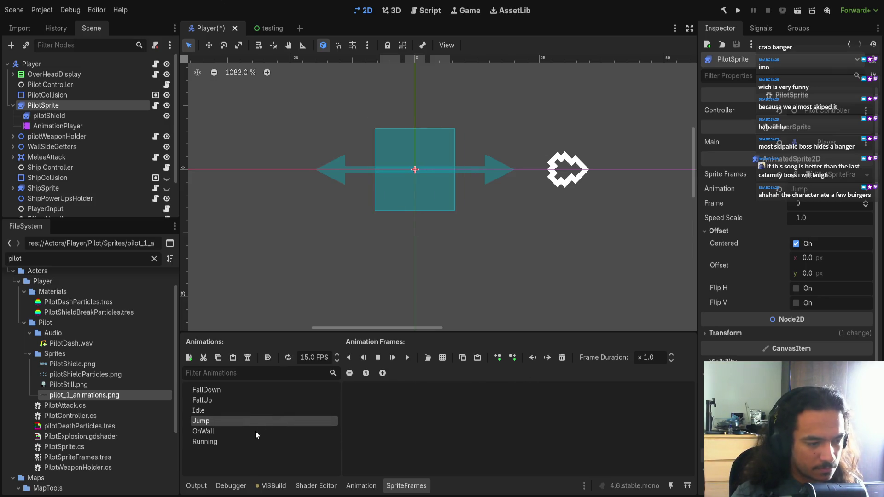
{"action": "left_click", "coordinate": [256, 391]}
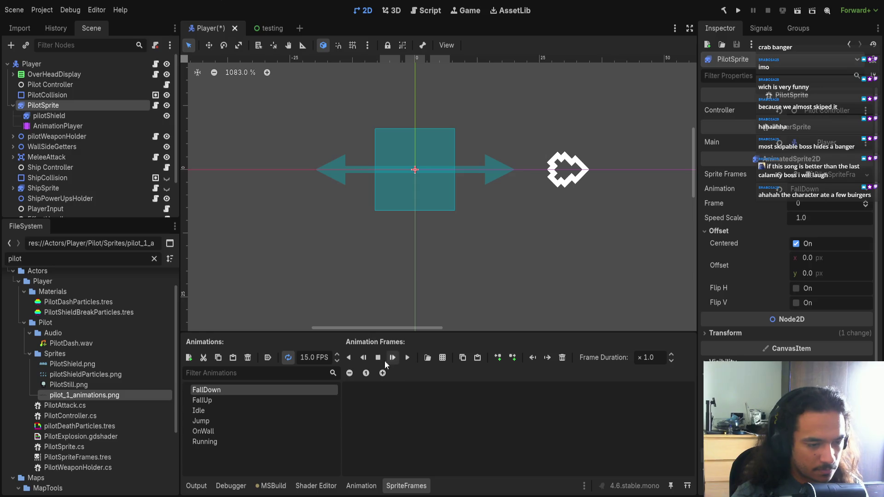
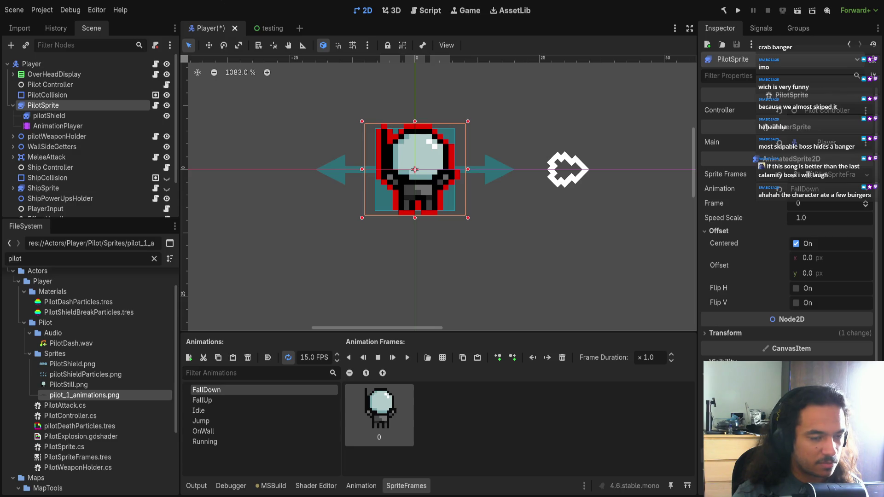
Step: Switch from Godot to Aseprite, where the eight-frame pilot sprite sheet is open
{"action": "key", "text": "alt+Tab"}
{"action": "scroll", "coordinate": [339, 204], "scroll_direction": "up", "scroll_amount": 2}
{"action": "scroll", "coordinate": [420, 204], "scroll_direction": "down", "scroll_amount": 1}
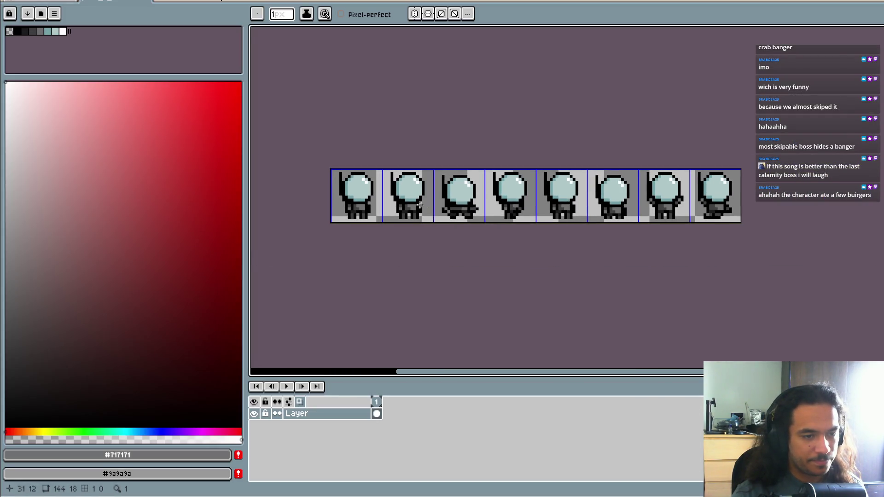
Step: Delete the fifth frame's sprite and shift frames 5–8 one frame left
{"action": "key", "text": "w"}
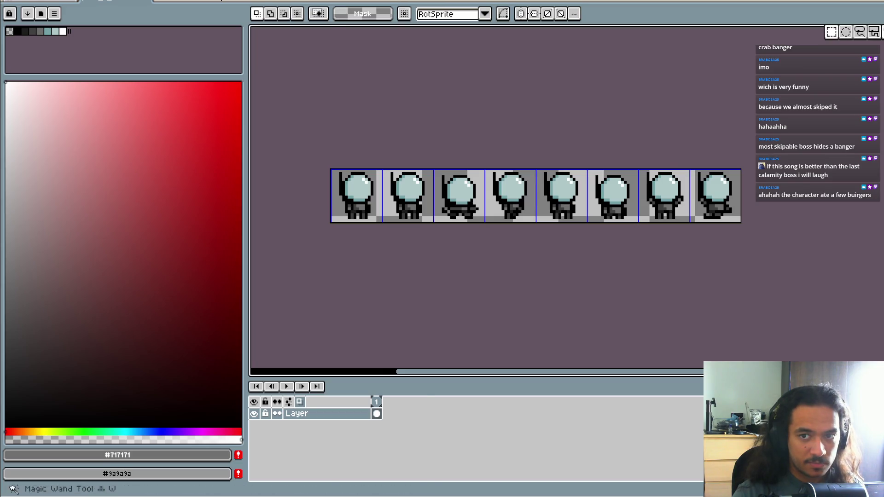
{"action": "left_click_drag", "start_coordinate": [536, 169], "coordinate": [588, 241]}
{"action": "key", "text": "Delete"}
{"action": "mouse_move", "coordinate": [536, 170]}
{"action": "left_mouse_down"}
{"action": "mouse_move", "coordinate": [738, 221]}
{"action": "mouse_move", "coordinate": [658, 207]}
{"action": "left_mouse_up"}
{"action": "scroll", "coordinate": [557, 257], "scroll_direction": "left", "scroll_amount": 2}
{"action": "left_click", "coordinate": [558, 257]}
Step: Shift frames 2–7 one frame left so the poses sit packed side by side
{"action": "left_click_drag", "start_coordinate": [431, 165], "coordinate": [740, 221]}
{"action": "mouse_move", "coordinate": [672, 201]}
{"action": "left_mouse_down"}
{"action": "mouse_move", "coordinate": [598, 202]}
{"action": "mouse_move", "coordinate": [618, 203]}
{"action": "left_mouse_up"}
{"action": "left_click", "coordinate": [572, 233]}
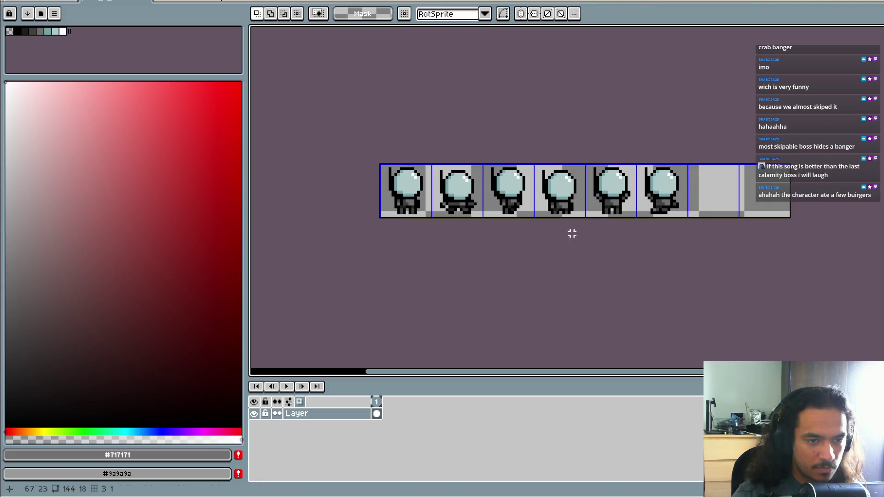
{"action": "scroll", "coordinate": [507, 255], "scroll_direction": "up", "scroll_amount": 2}
{"action": "left_click_drag", "start_coordinate": [500, 256], "coordinate": [507, 257]}
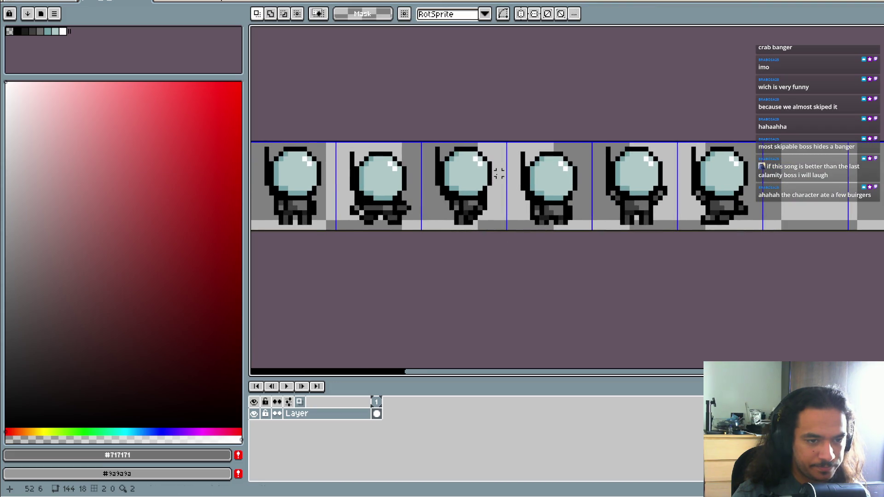
{"action": "scroll", "coordinate": [559, 173], "scroll_direction": "right", "scroll_amount": 5}
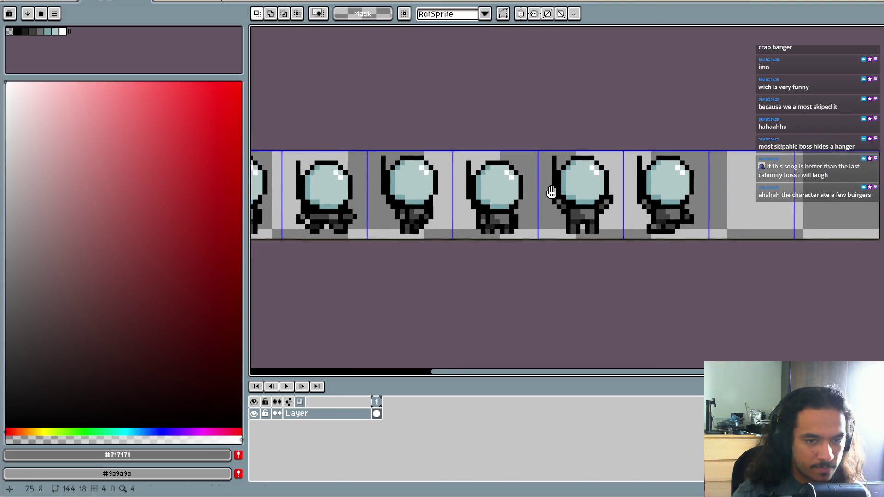
{"action": "scroll", "coordinate": [594, 230], "scroll_direction": "right", "scroll_amount": 4}
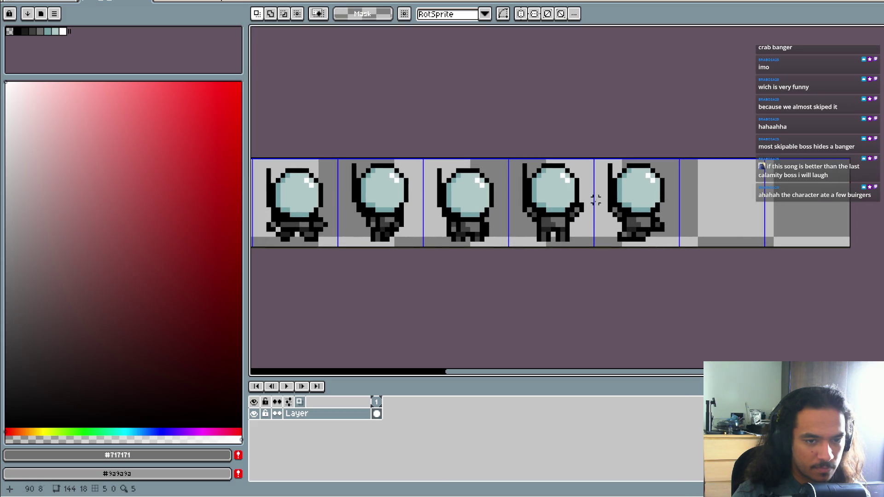
{"action": "scroll", "coordinate": [559, 207], "scroll_direction": "down", "scroll_amount": 1}
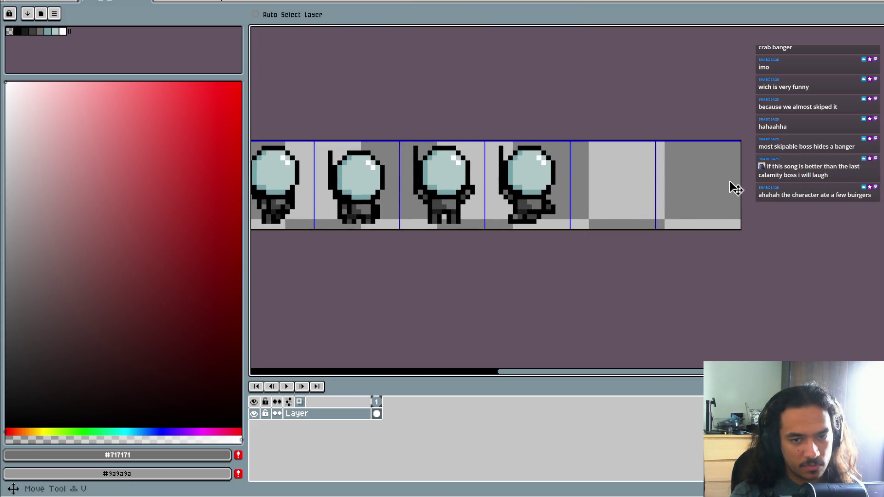
Step: Trim the canvas to 108×18 and save pilot_1_animations.png
{"action": "key", "text": "ctrl+alt+c"}
{"action": "mouse_move", "coordinate": [736, 223]}
{"action": "left_mouse_down"}
{"action": "mouse_move", "coordinate": [645, 228]}
{"action": "mouse_move", "coordinate": [486, 208]}
{"action": "left_mouse_up"}
{"action": "key", "text": "Return"}
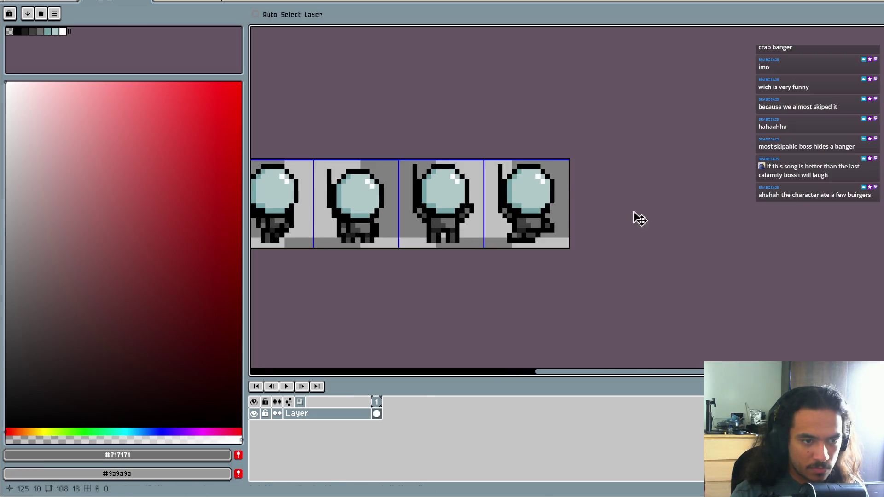
{"action": "scroll", "coordinate": [617, 210], "scroll_direction": "down", "scroll_amount": 3}
{"action": "key", "text": "ctrl+s"}
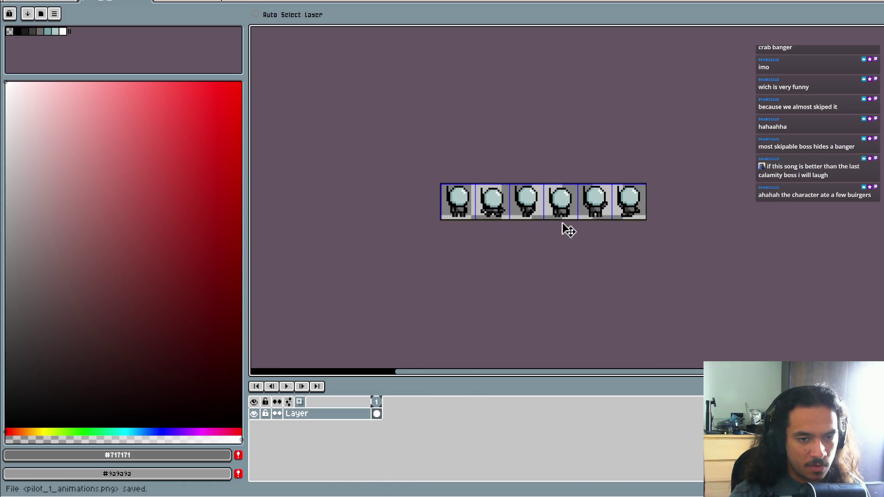
{"action": "scroll", "coordinate": [659, 262], "scroll_direction": "up", "scroll_amount": 5}
{"action": "key", "text": "ctrl+alt+c"}
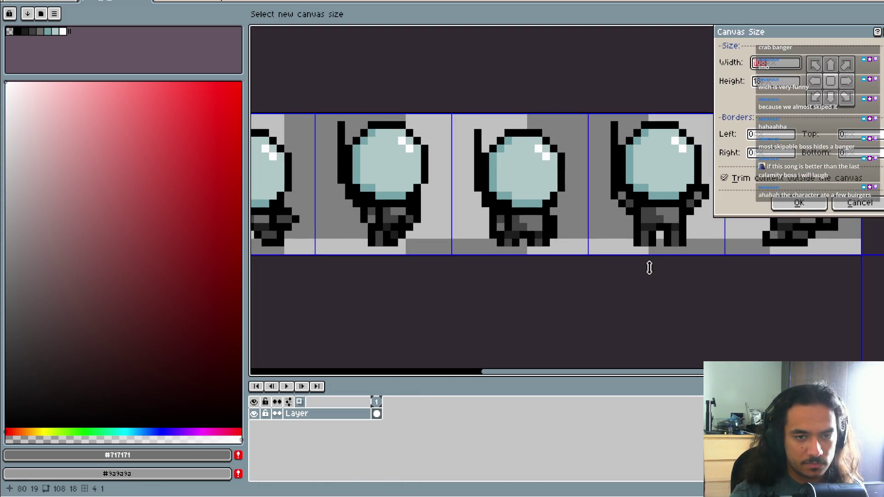
Step: Close Canvas Size unchanged, save pilot_1_animations.png again, and return to Godot
{"action": "key", "text": "Escape"}
{"action": "scroll", "coordinate": [567, 272], "scroll_direction": "down", "scroll_amount": 3}
{"action": "scroll", "coordinate": [529, 276], "scroll_direction": "right", "scroll_amount": 2}
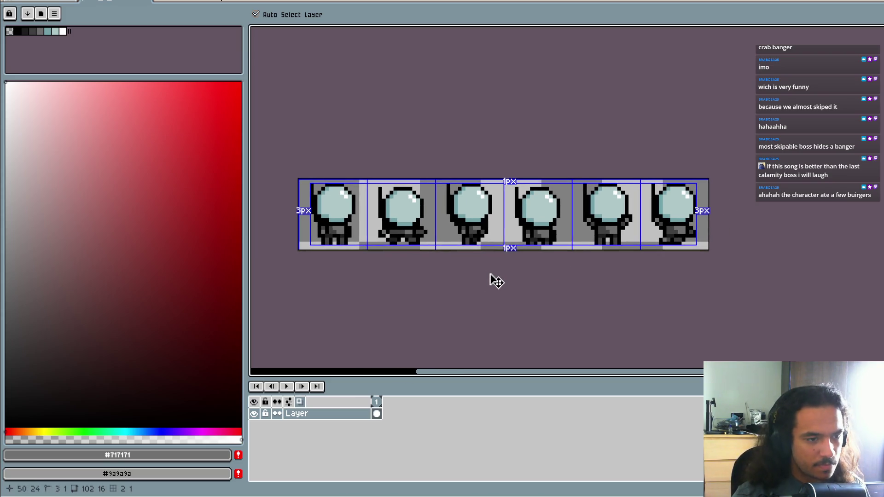
{"action": "key", "text": "ctrl+s"}
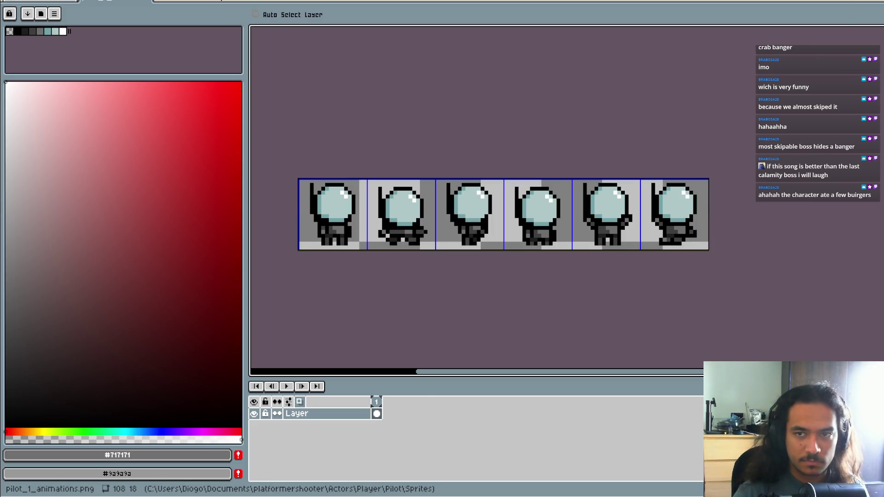
{"action": "key", "text": "alt+Tab"}
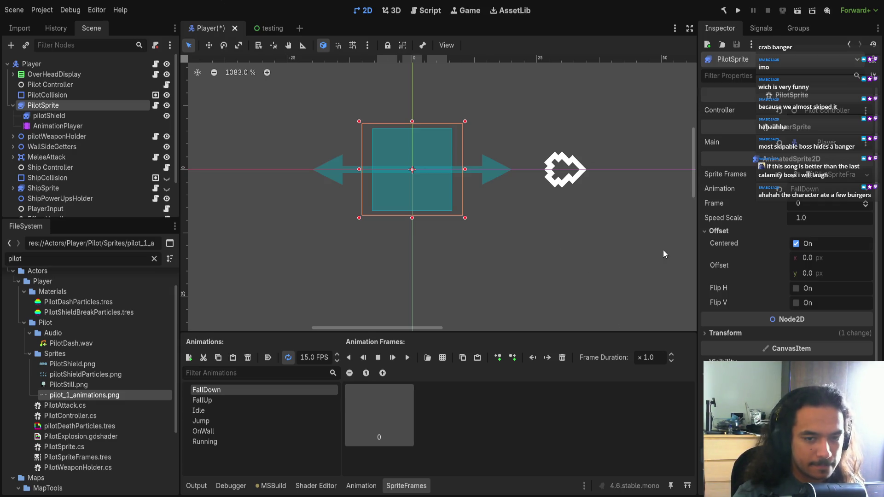
Step: Save the Player scene, inspect the pilot_1_animations.png texture, then switch to Aseprite
{"action": "key", "text": "ctrl+s"}
{"action": "left_click", "coordinate": [88, 394]}
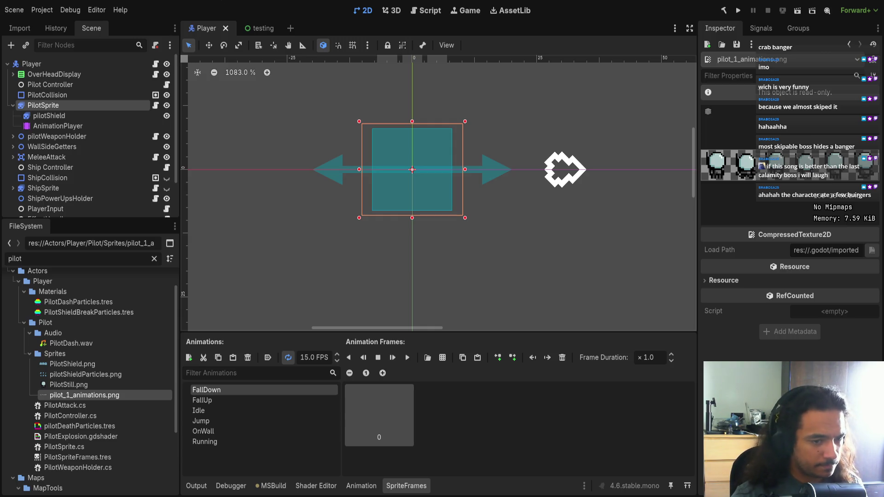
{"action": "key", "text": "alt+Tab"}
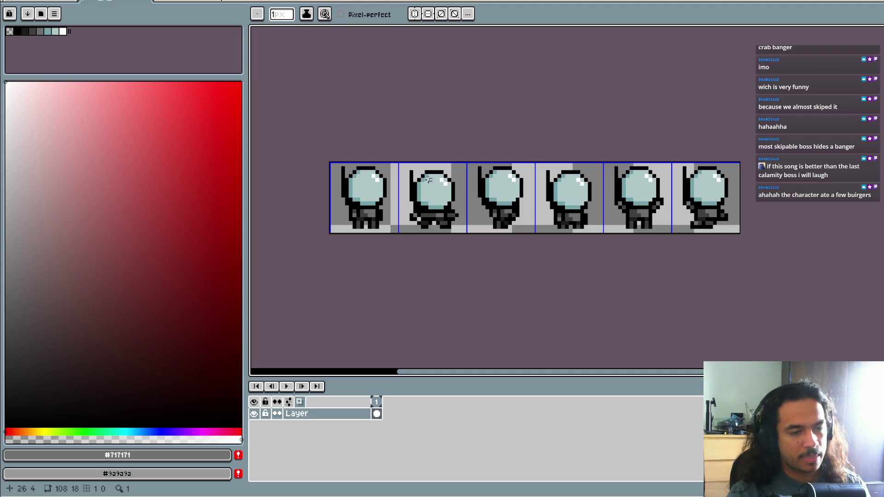
Step: Add an 18-pixel left border, widening the canvas to 126 pixels
{"action": "scroll", "coordinate": [400, 168], "scroll_direction": "up", "scroll_amount": 2}
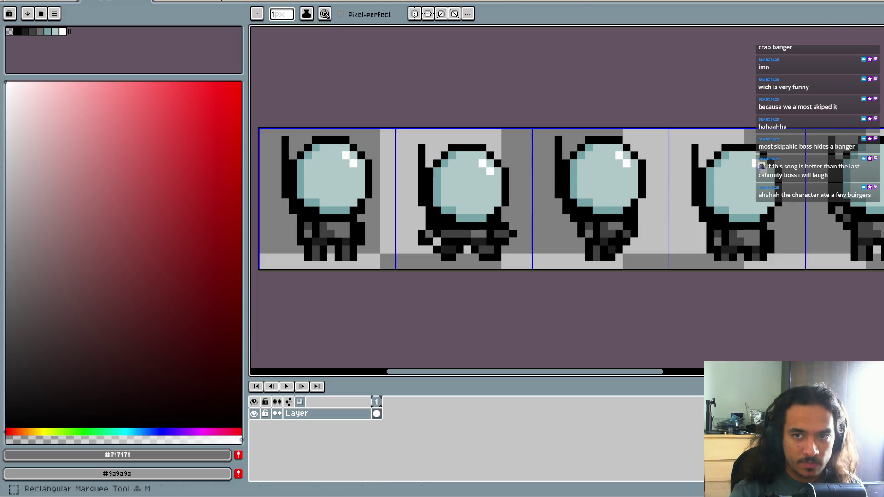
{"action": "key", "text": "m"}
{"action": "scroll", "coordinate": [636, 104], "scroll_direction": "down", "scroll_amount": 3}
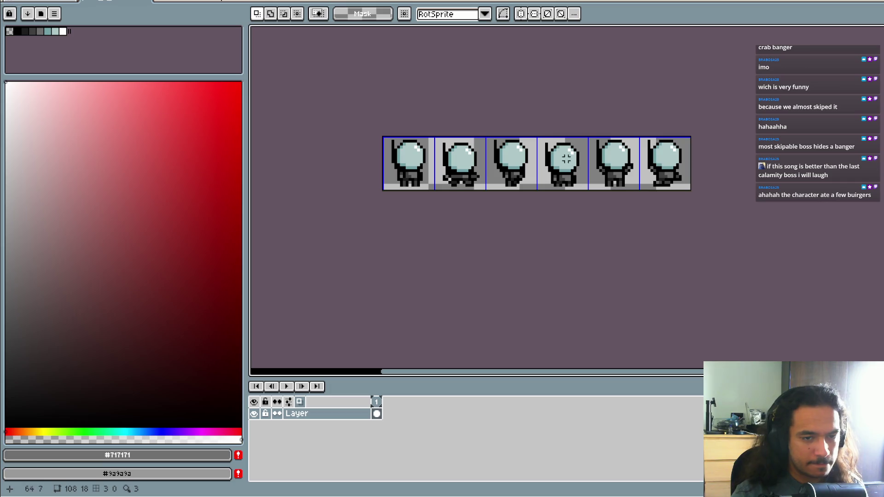
{"action": "key", "text": "ctrl+alt+c"}
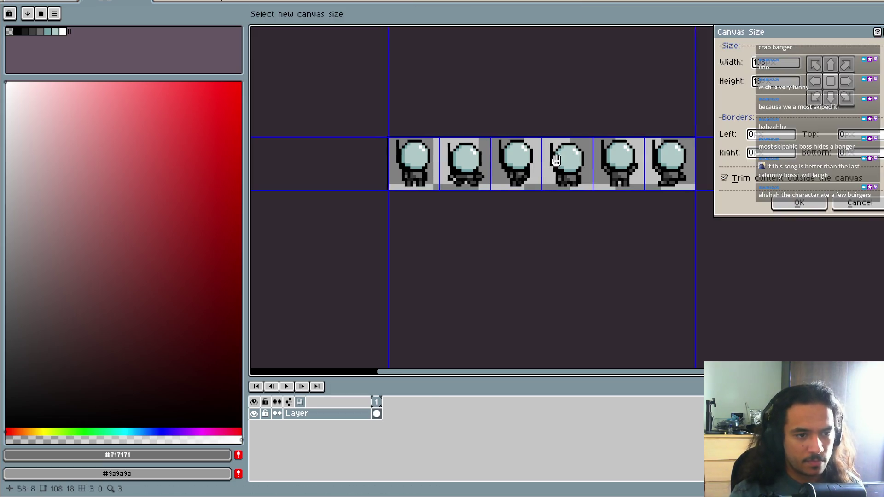
{"action": "left_click_drag", "start_coordinate": [424, 158], "coordinate": [385, 160]}
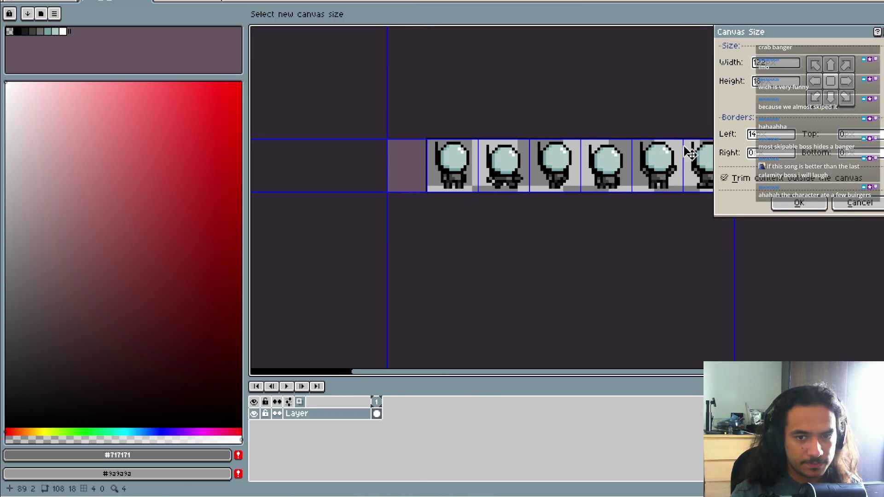
{"action": "key", "text": "BackSpace"}
{"action": "key", "text": "BackSpace"}
{"action": "type", "text": "18"}
{"action": "key", "text": "Return"}
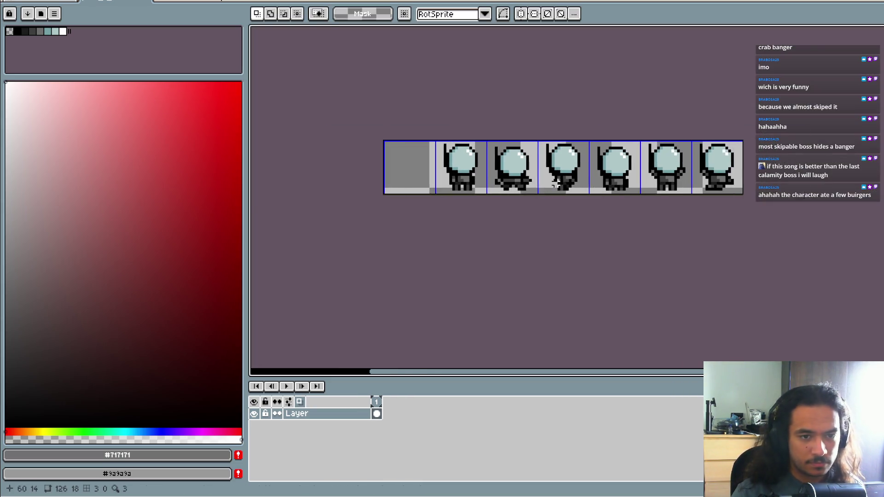
Step: Move the fourth sprite into the empty first cell and shift the last two cells left
{"action": "scroll", "coordinate": [619, 157], "scroll_direction": "up", "scroll_amount": 2}
{"action": "mouse_move", "coordinate": [591, 109]}
{"action": "left_mouse_down"}
{"action": "mouse_move", "coordinate": [687, 209]}
{"action": "mouse_move", "coordinate": [680, 223]}
{"action": "left_mouse_up"}
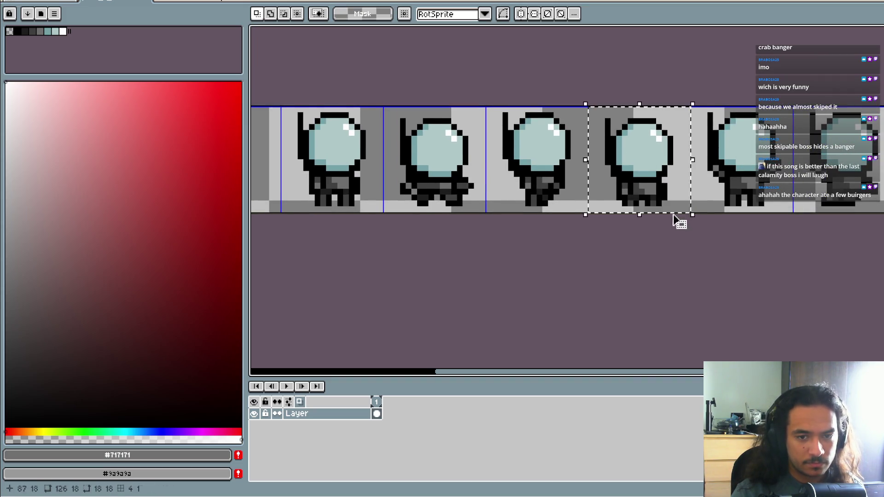
{"action": "scroll", "coordinate": [686, 232], "scroll_direction": "down", "scroll_amount": 2}
{"action": "left_click_drag", "start_coordinate": [723, 200], "coordinate": [518, 193]}
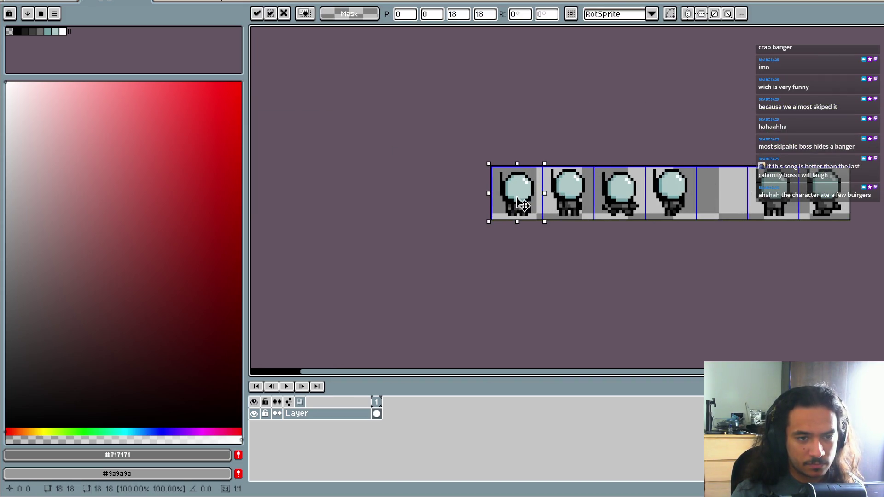
{"action": "left_click_drag", "start_coordinate": [584, 262], "coordinate": [478, 260]}
{"action": "left_click_drag", "start_coordinate": [629, 245], "coordinate": [595, 241]}
{"action": "mouse_move", "coordinate": [609, 161]}
{"action": "left_mouse_down"}
{"action": "mouse_move", "coordinate": [699, 199]}
{"action": "mouse_move", "coordinate": [709, 213]}
{"action": "mouse_move", "coordinate": [617, 199]}
{"action": "left_mouse_up"}
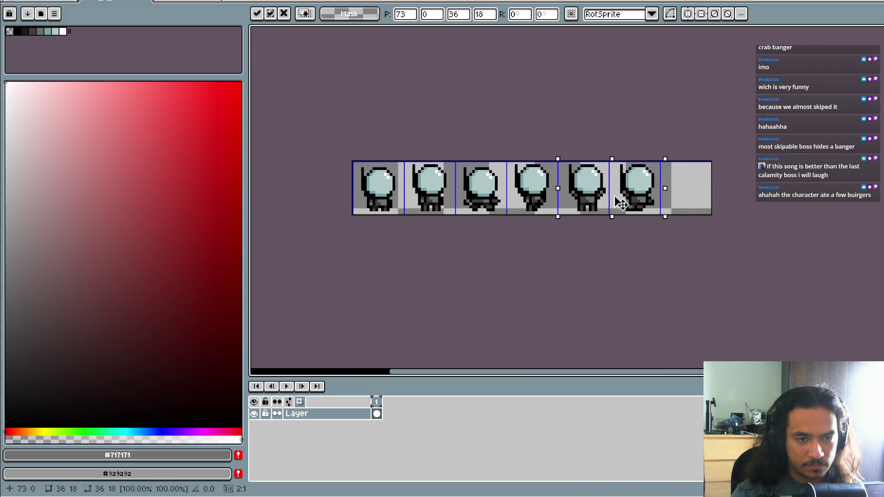
{"action": "key", "text": "Return"}
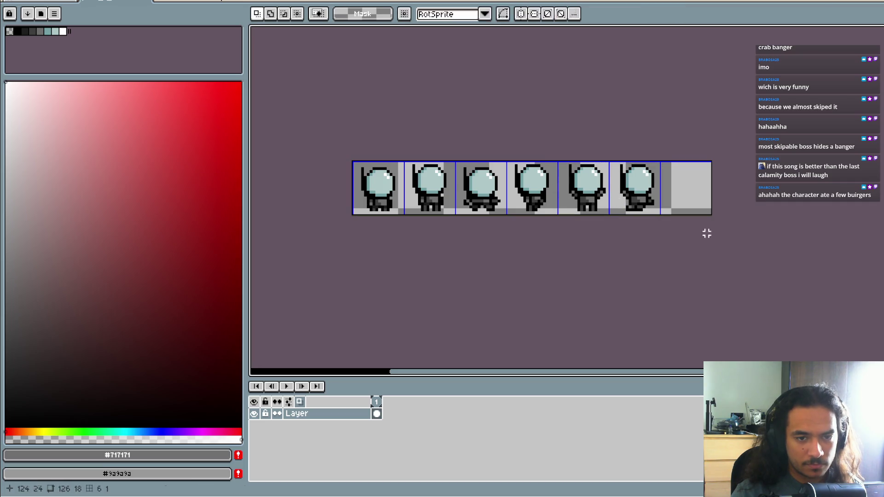
Step: Trim the canvas width back to 108, save the sheet, and return to Godot
{"action": "key", "text": "ctrl+alt+c"}
{"action": "left_click_drag", "start_coordinate": [712, 191], "coordinate": [658, 184]}
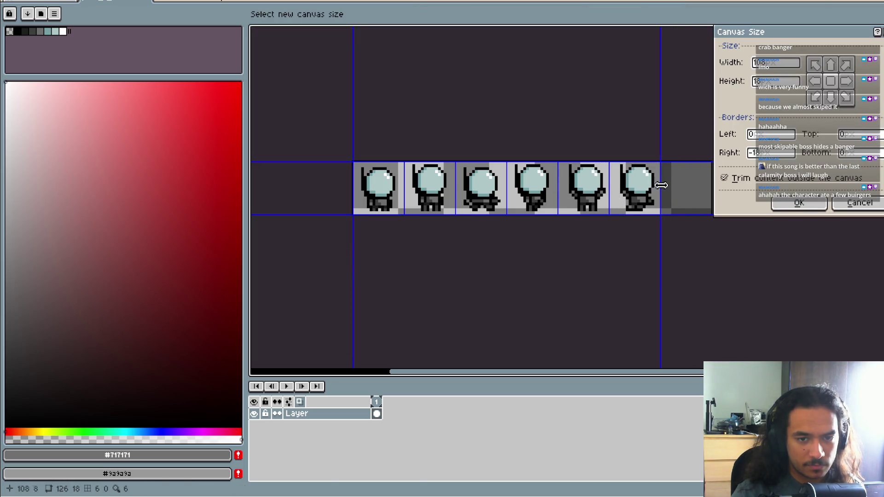
{"action": "key", "text": "Return"}
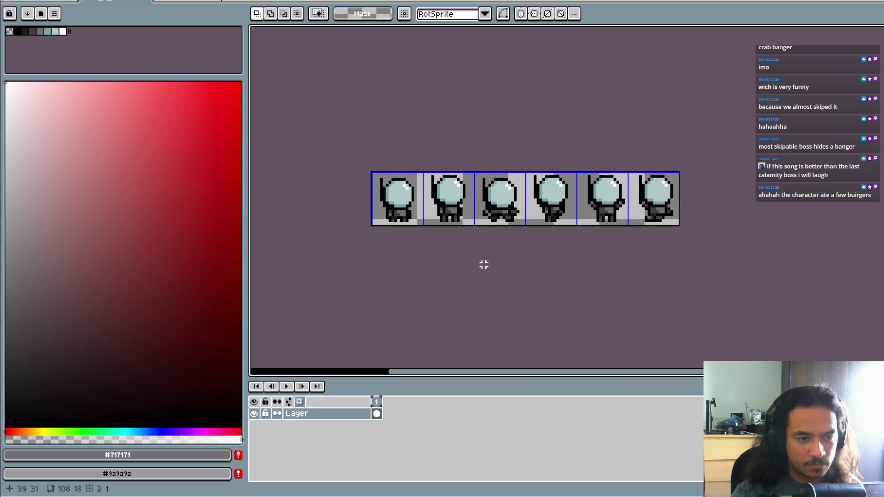
{"action": "scroll", "coordinate": [468, 255], "scroll_direction": "up", "scroll_amount": 2}
{"action": "left_click_drag", "start_coordinate": [526, 278], "coordinate": [502, 292]}
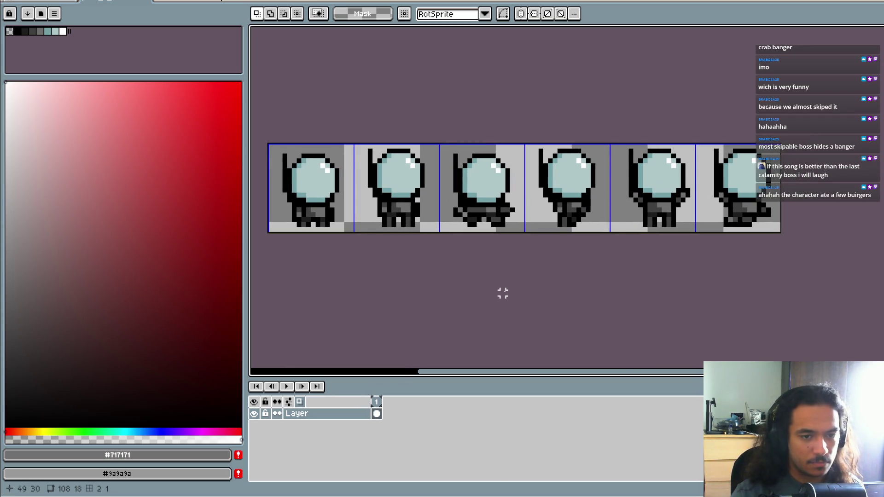
{"action": "scroll", "coordinate": [515, 291], "scroll_direction": "down", "scroll_amount": 1}
{"action": "key", "text": "ctrl+s"}
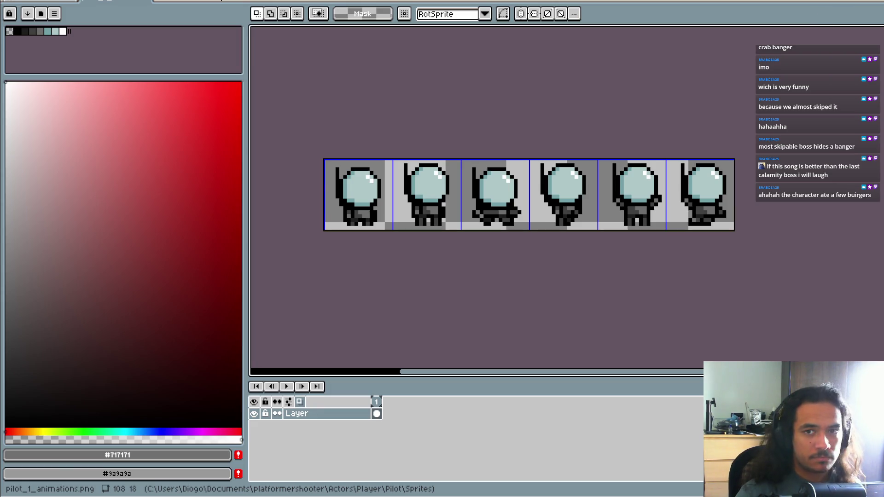
{"action": "key", "text": "alt+Tab"}
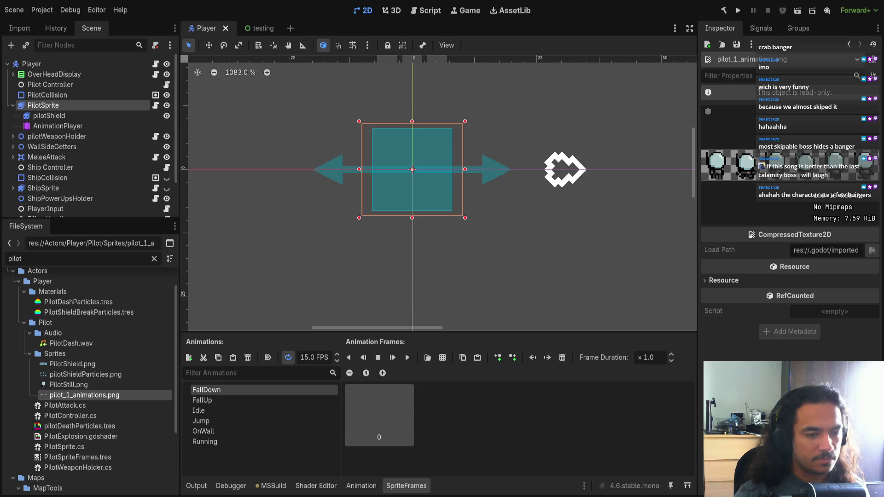
Step: Switch from Godot to Aseprite showing the 108×18 pilot_1_animations.png strip
{"action": "key", "text": "alt+Tab"}
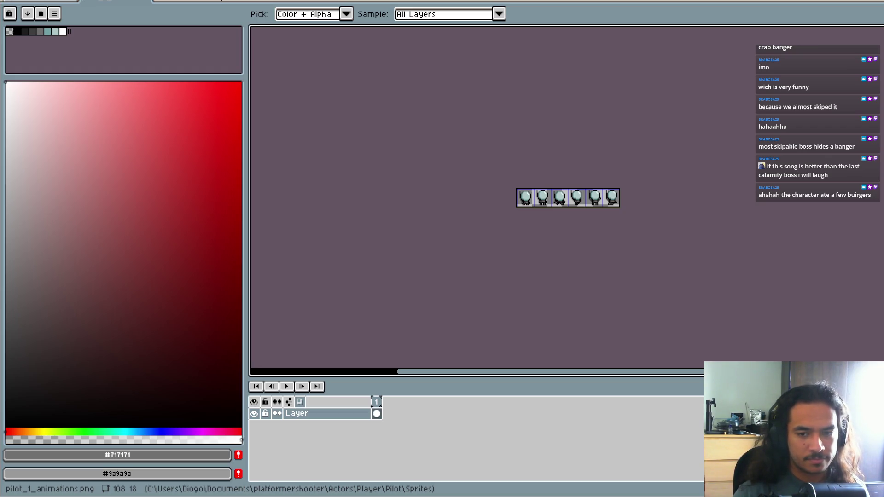
Step: Look over the six packed pilot poses close up, then go back to Godot
{"action": "key", "text": "b"}
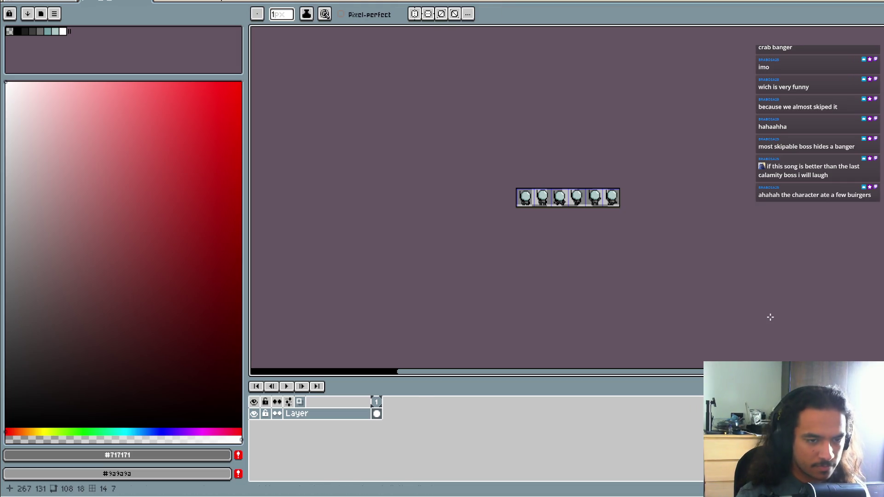
{"action": "left_click_drag", "start_coordinate": [744, 260], "coordinate": [647, 264]}
{"action": "scroll", "coordinate": [489, 256], "scroll_direction": "up", "scroll_amount": 3}
{"action": "scroll", "coordinate": [537, 277], "scroll_direction": "down", "scroll_amount": 1}
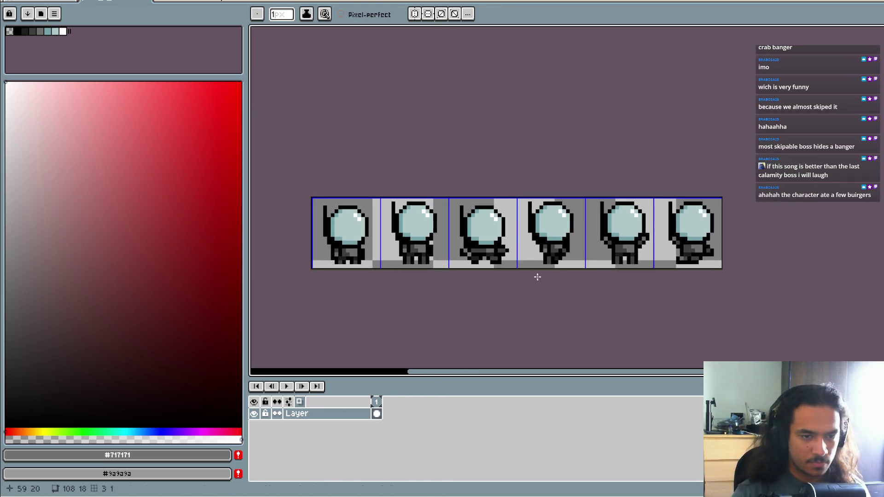
{"action": "key", "text": "i"}
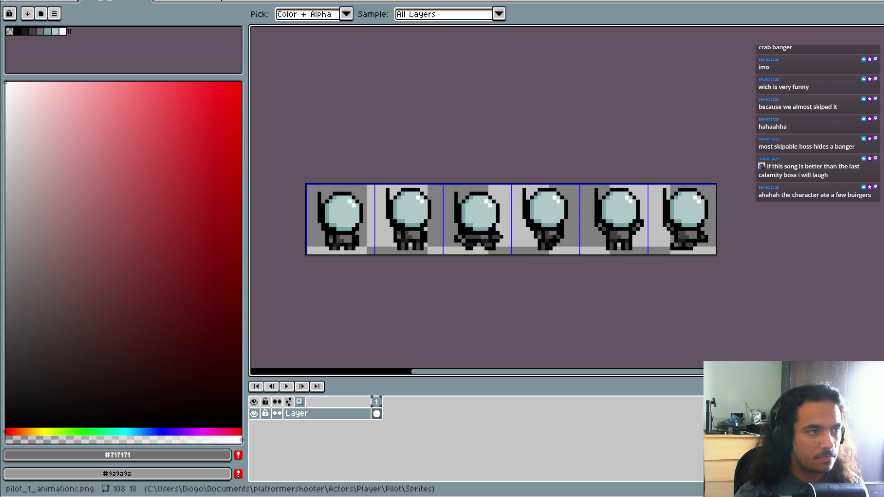
{"action": "key", "text": "b"}
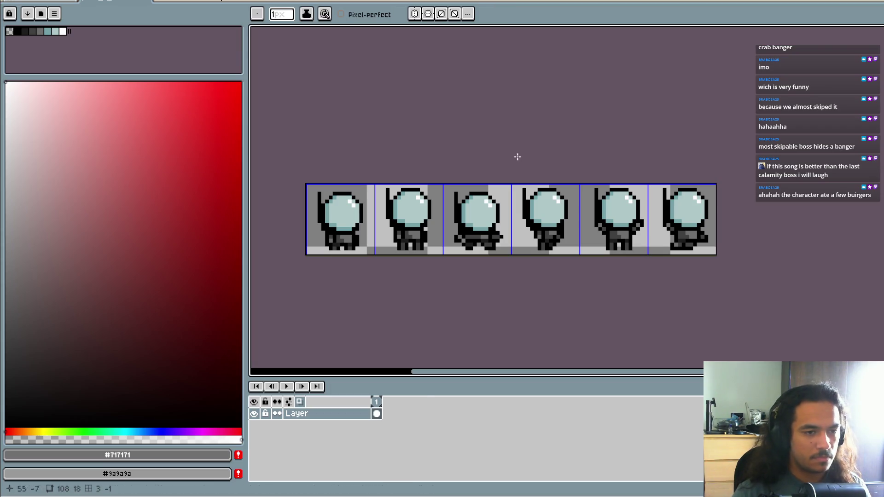
{"action": "scroll", "coordinate": [517, 154], "scroll_direction": "right", "scroll_amount": 1}
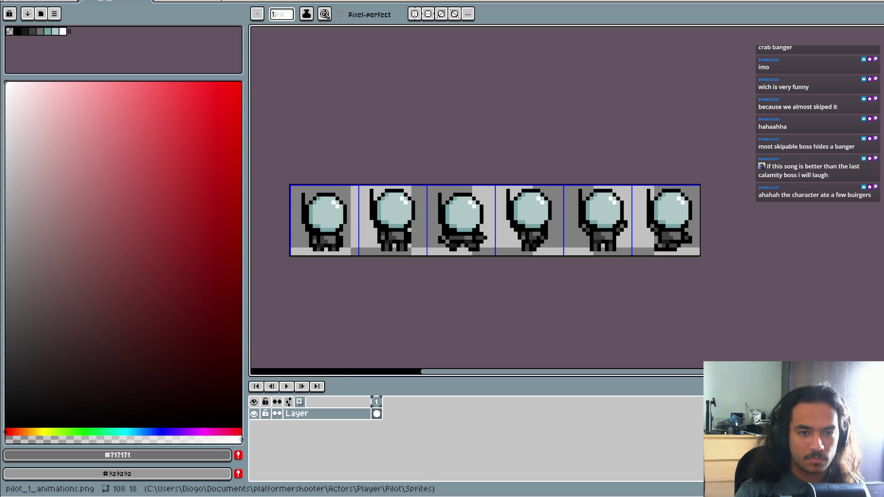
{"action": "key", "text": "alt+Tab"}
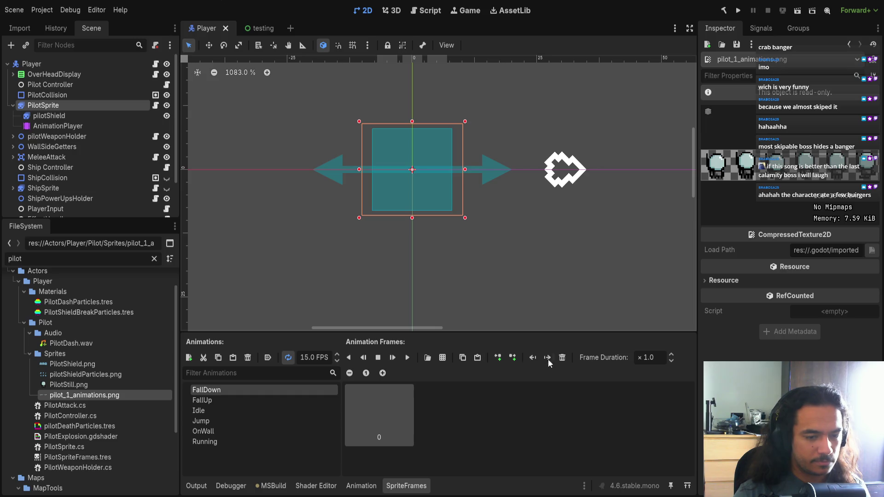
Step: Delete frame 0 from the FallDown animation
{"action": "key", "text": "Delete"}
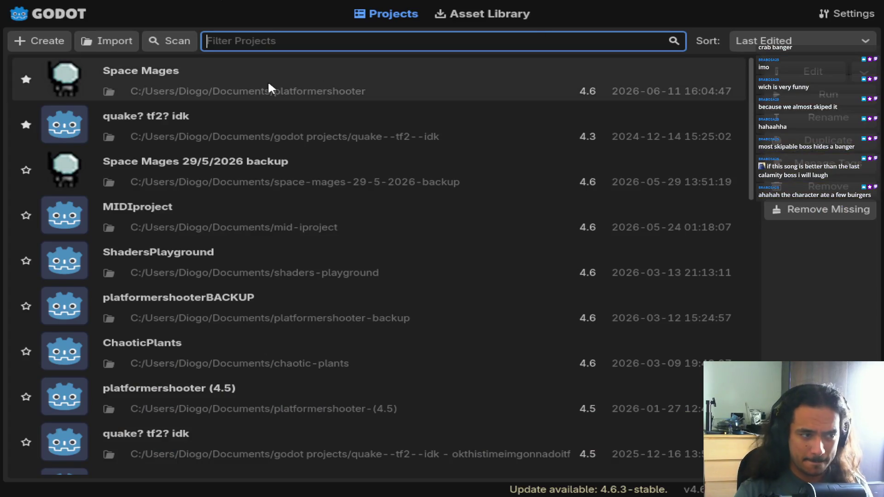
Step: Open the Space Mages project from the Project Manager
{"action": "double_click", "coordinate": [269, 88]}
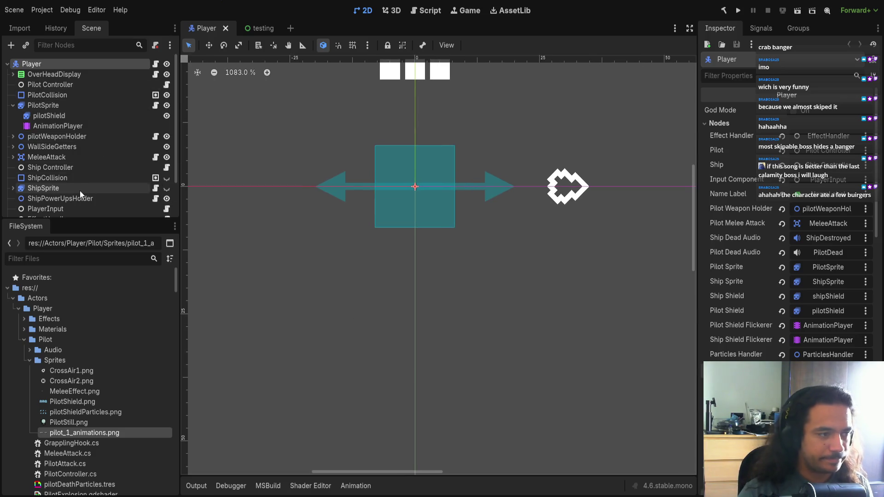
Step: Select PilotSprite to review its SpriteFrames, then switch to the sprite sheet in Aseprite
{"action": "left_click", "coordinate": [70, 105]}
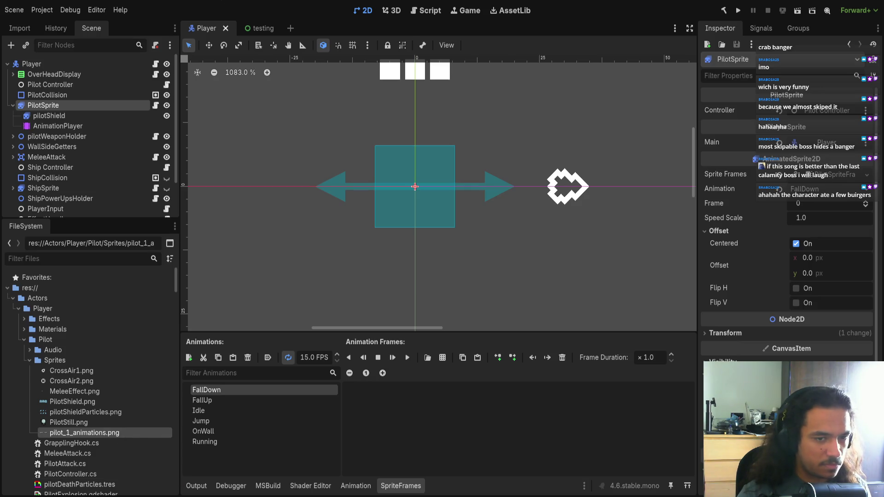
{"action": "key", "text": "alt+Tab"}
{"action": "scroll", "coordinate": [491, 232], "scroll_direction": "up", "scroll_amount": 1}
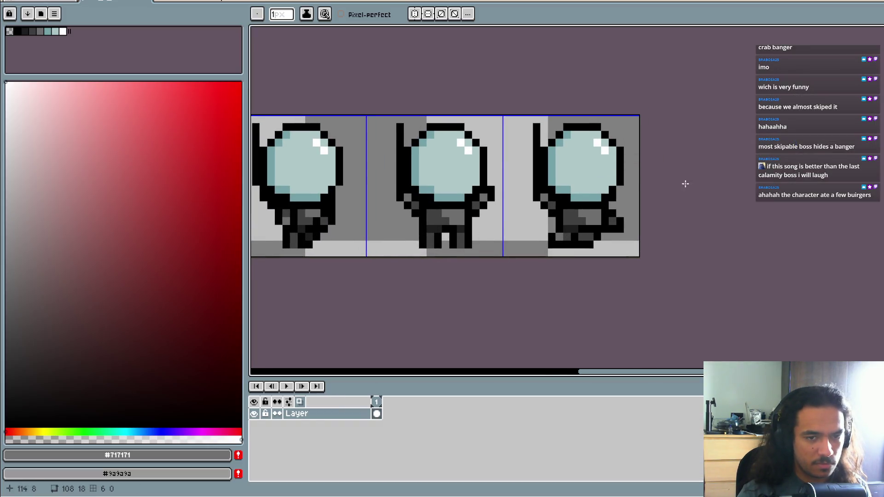
Step: Marquee-select the pilot art in frames 2–3, nudge it one pixel left, and switch back to Godot
{"action": "key", "text": "m"}
{"action": "left_click_drag", "start_coordinate": [366, 116], "coordinate": [625, 251]}
{"action": "key", "text": "Escape"}
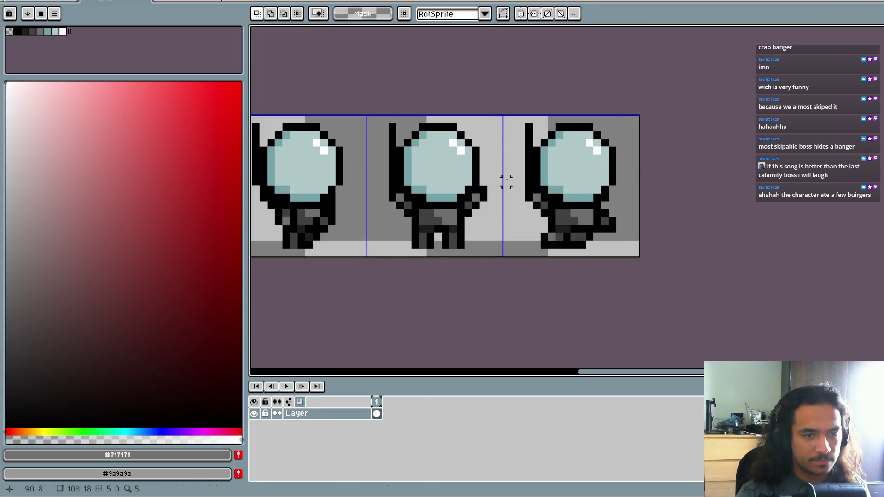
{"action": "scroll", "coordinate": [513, 174], "scroll_direction": "left", "scroll_amount": 2}
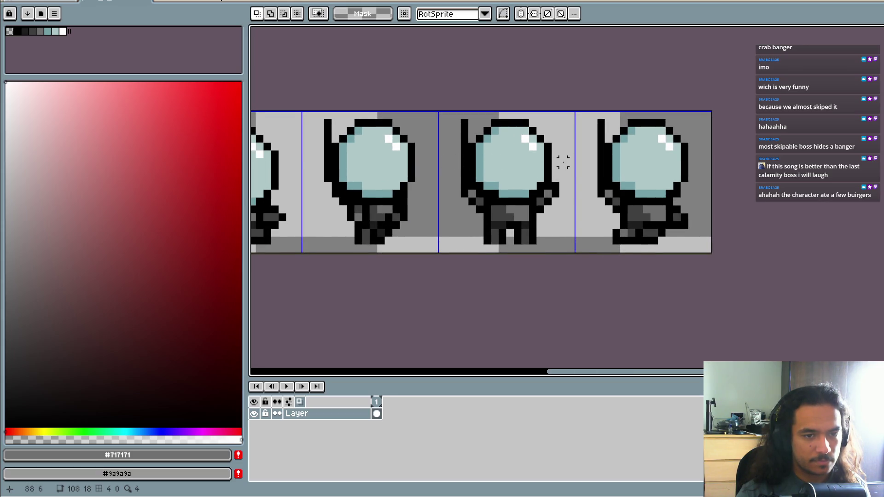
{"action": "scroll", "coordinate": [563, 162], "scroll_direction": "left", "scroll_amount": 3}
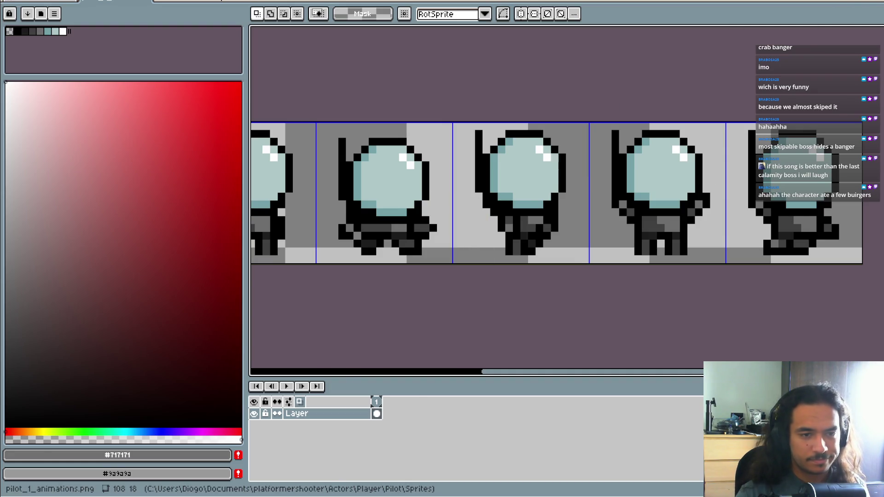
{"action": "key", "text": "alt+Tab"}
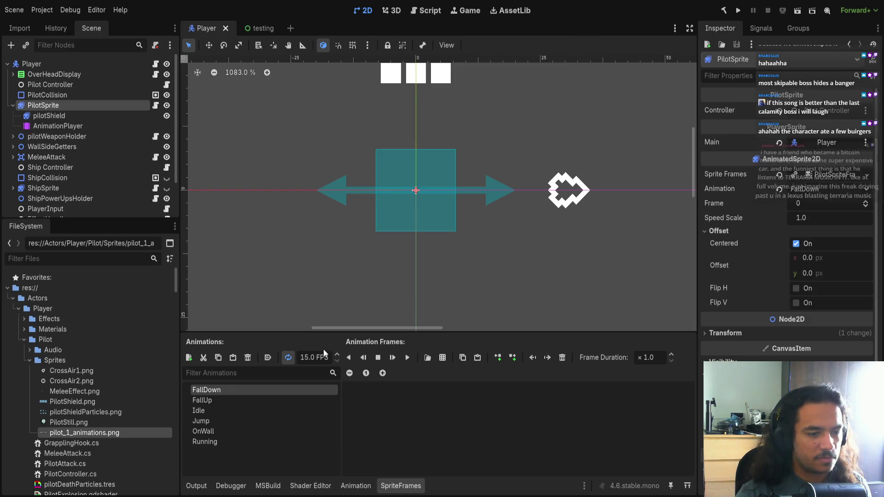
Step: Show the FallUp animation and select pilotShield, undoing a trial vertical stretch
{"action": "left_click", "coordinate": [262, 400]}
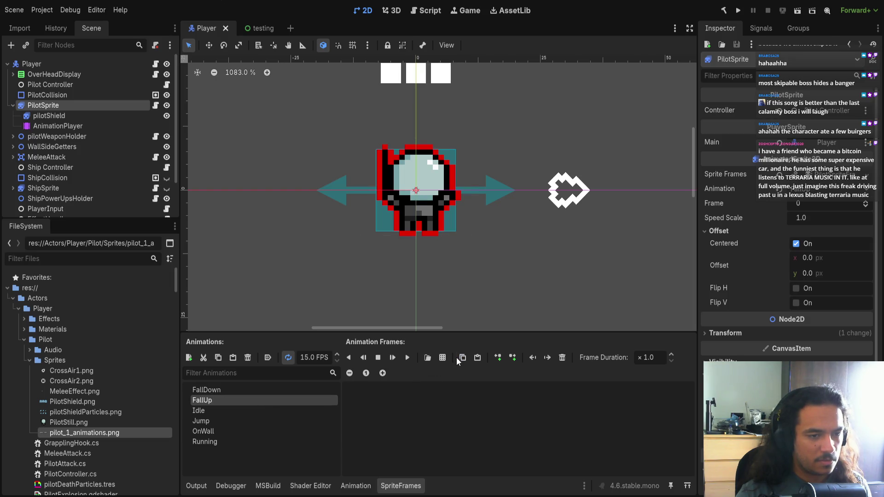
{"action": "left_click", "coordinate": [422, 222]}
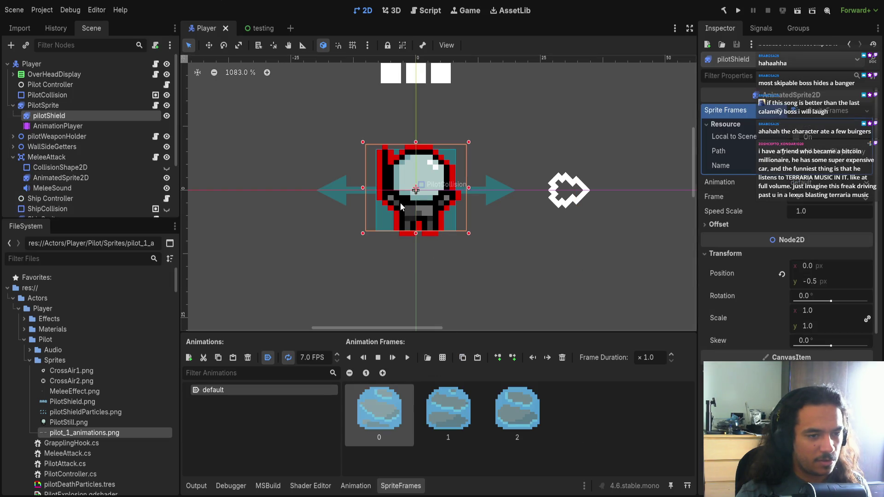
{"action": "left_click_drag", "start_coordinate": [416, 234], "coordinate": [415, 238]}
{"action": "key", "text": "ctrl+z"}
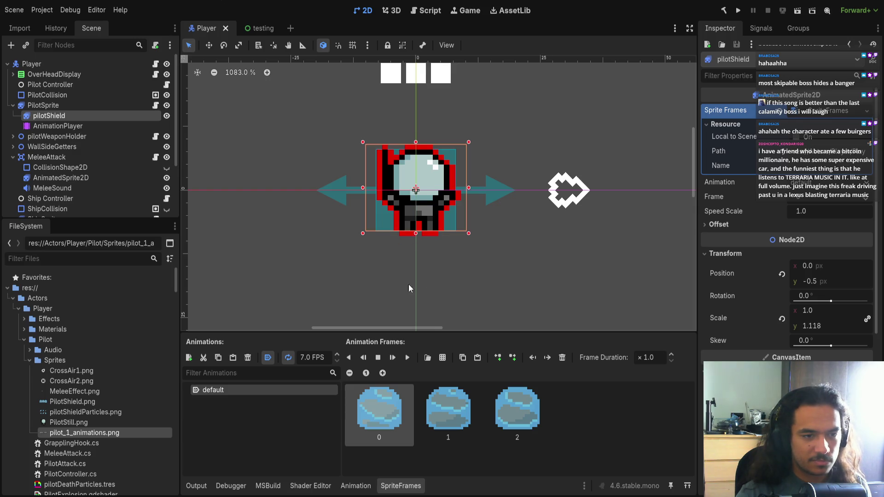
{"action": "left_click", "coordinate": [59, 106]}
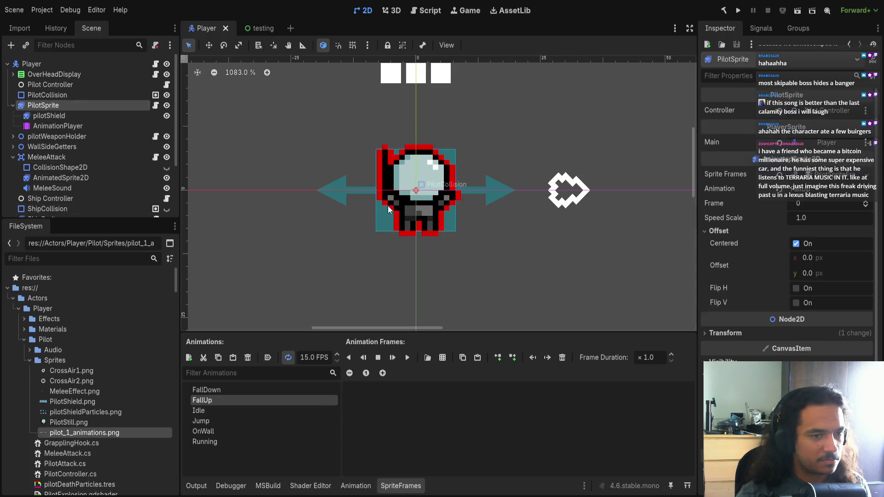
{"action": "left_click", "coordinate": [49, 116]}
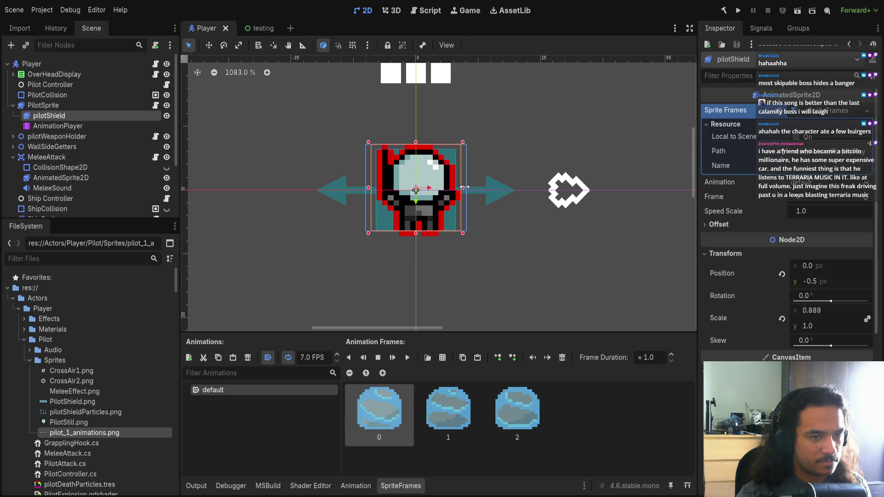
Step: Narrow the pilot shield to 0.889 horizontal scale and preview its animation
{"action": "left_click_drag", "start_coordinate": [465, 187], "coordinate": [389, 357]}
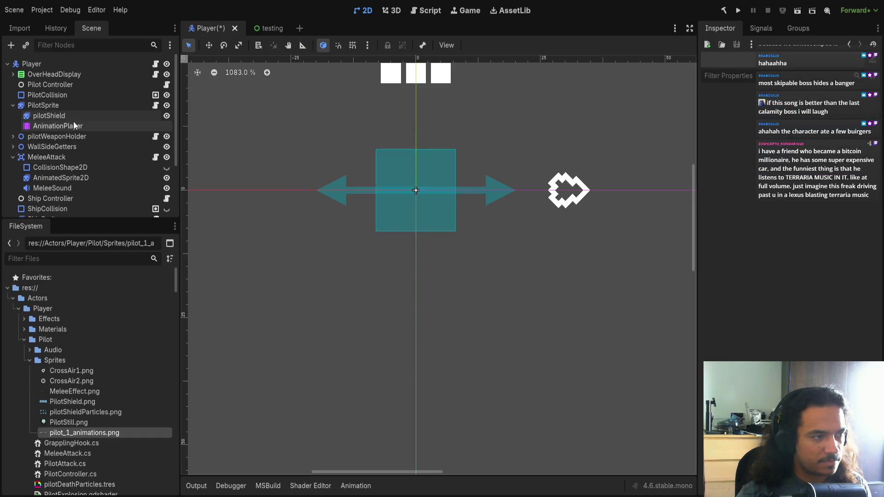
{"action": "left_click", "coordinate": [73, 125]}
{"action": "left_click", "coordinate": [74, 114]}
{"action": "left_click", "coordinate": [73, 109]}
{"action": "left_click", "coordinate": [71, 118]}
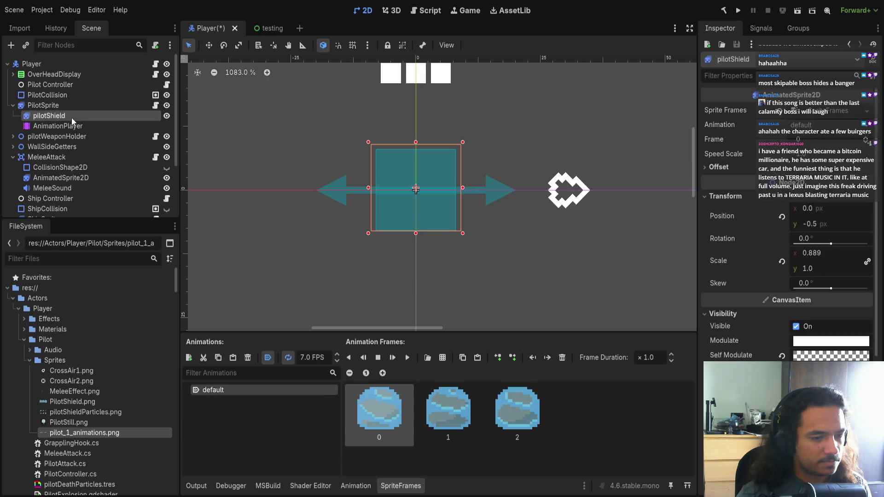
{"action": "left_click", "coordinate": [407, 355]}
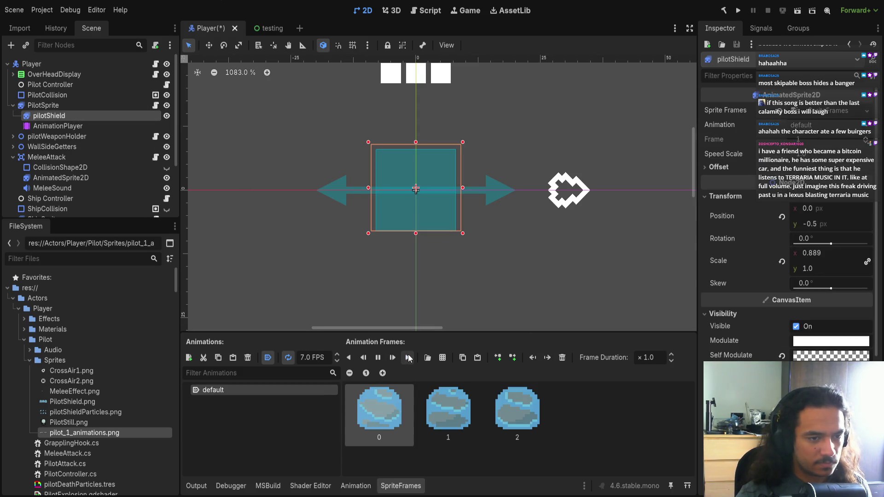
Step: Move the shield to vertical position 0 px, undoing an accidental Self Modulate reset
{"action": "left_click_drag", "start_coordinate": [492, 262], "coordinate": [491, 266]}
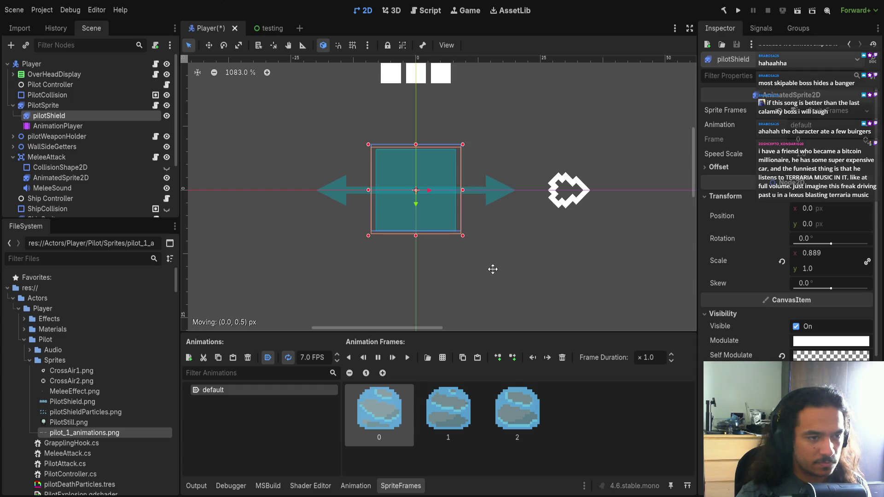
{"action": "left_click", "coordinate": [782, 356]}
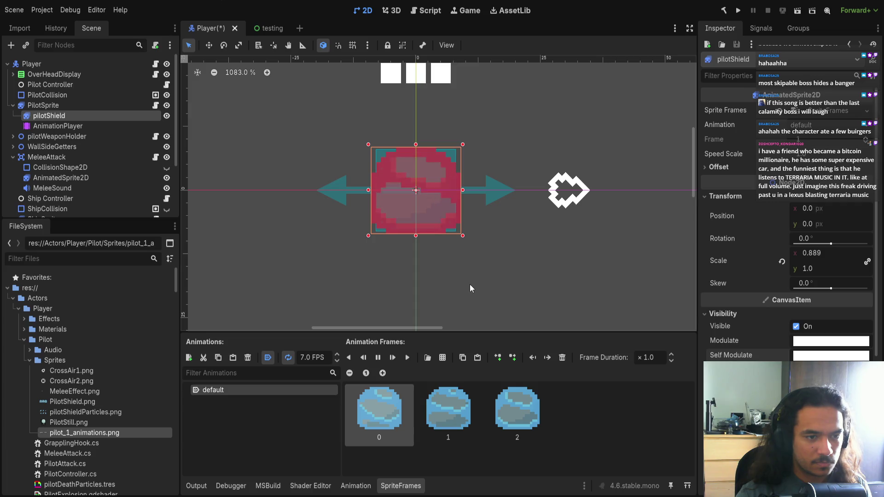
{"action": "key", "text": "ctrl+z"}
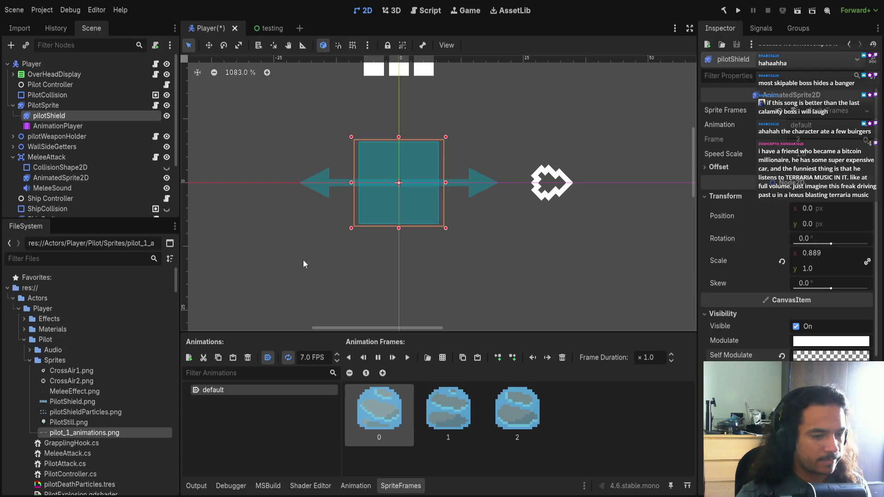
{"action": "left_click", "coordinate": [135, 105]}
Step: Show the pilot's single-frame FallDown animation
{"action": "left_click", "coordinate": [264, 391]}
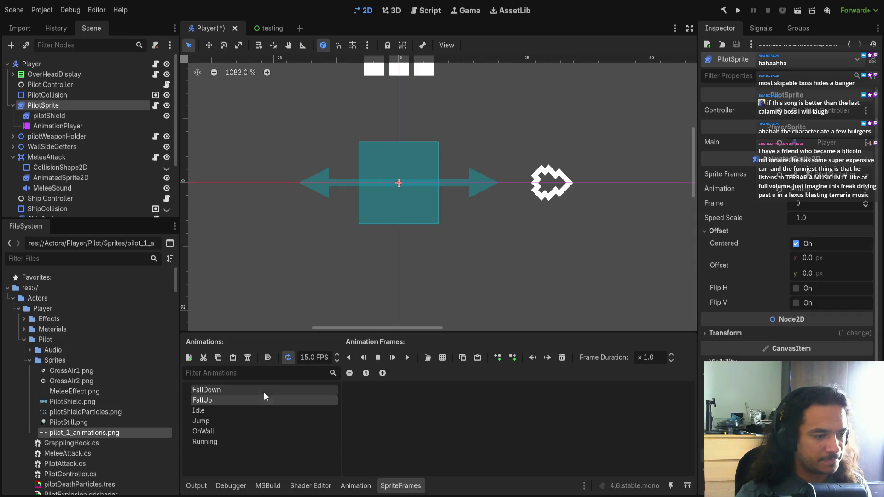
{"action": "scroll", "coordinate": [408, 212], "scroll_direction": "up", "scroll_amount": 5}
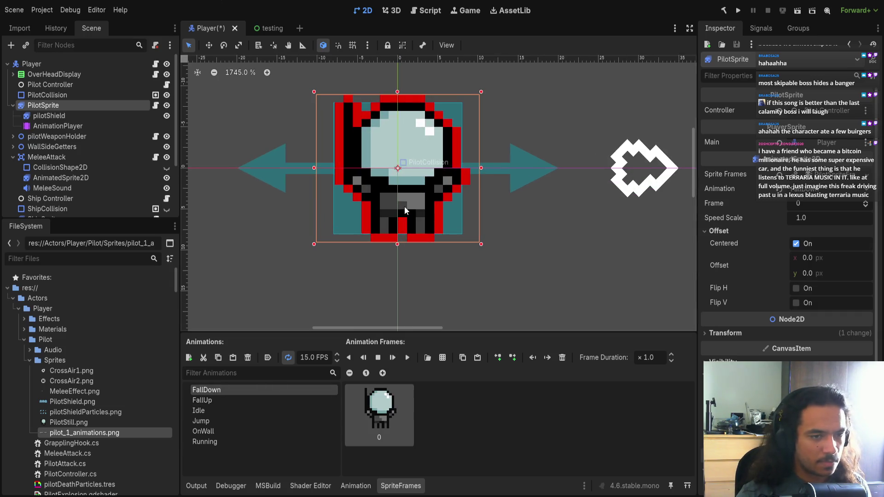
{"action": "scroll", "coordinate": [408, 213], "scroll_direction": "up", "scroll_amount": 3}
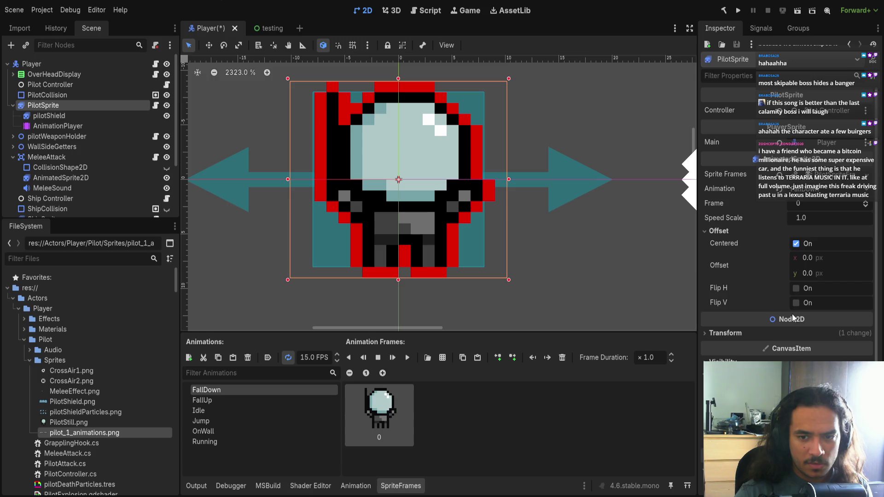
{"action": "scroll", "coordinate": [799, 324], "scroll_direction": "down", "scroll_amount": 3}
{"action": "scroll", "coordinate": [782, 336], "scroll_direction": "down", "scroll_amount": 1}
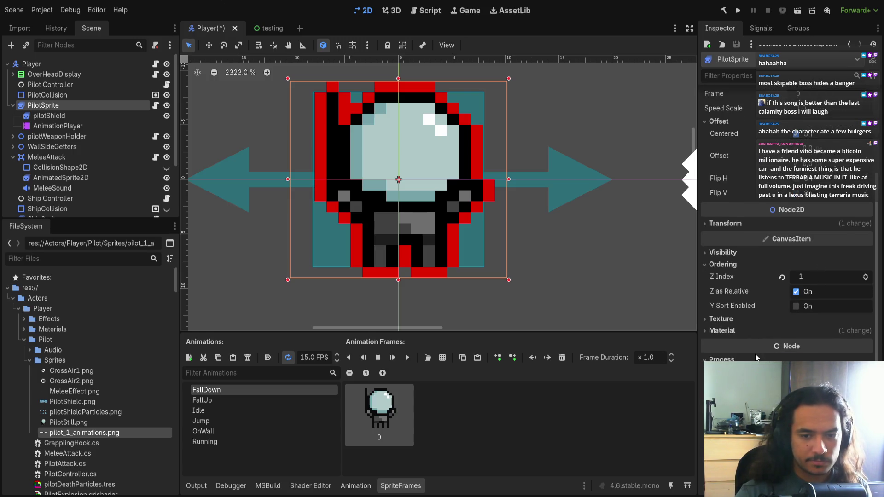
{"action": "scroll", "coordinate": [755, 350], "scroll_direction": "up", "scroll_amount": 4}
Step: Expand the sprite's Transform properties, then view the FallUp and two-frame 3.0 FPS Idle animations
{"action": "left_click", "coordinate": [755, 332]}
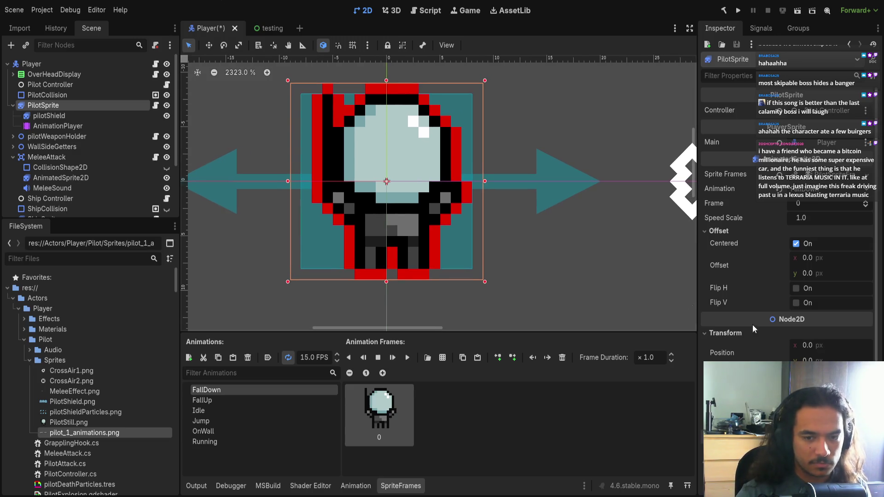
{"action": "left_click_drag", "start_coordinate": [537, 218], "coordinate": [533, 226]}
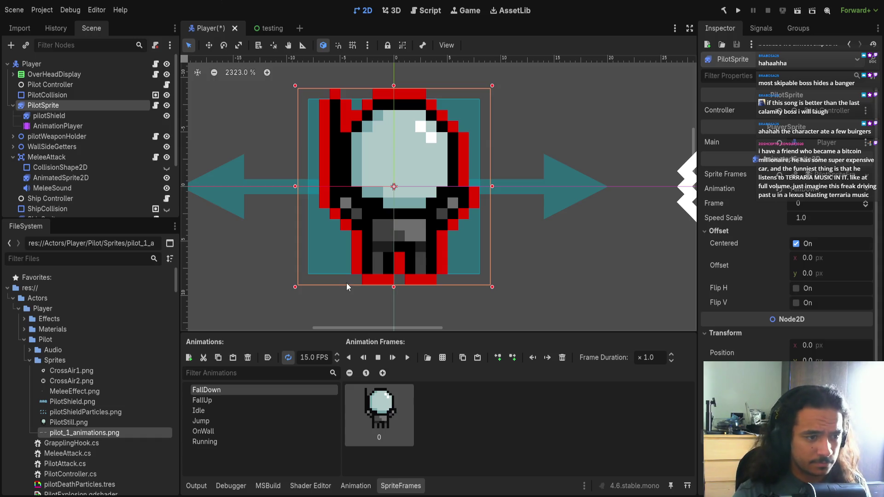
{"action": "left_click", "coordinate": [305, 399]}
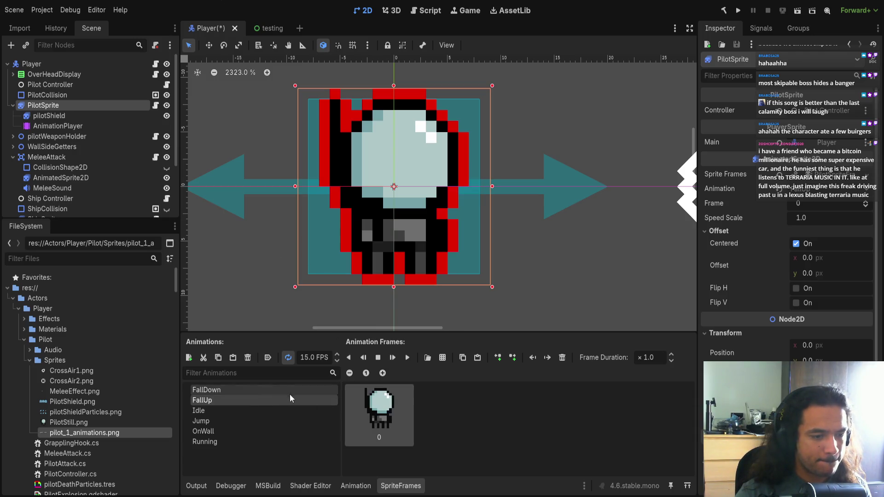
{"action": "left_click", "coordinate": [281, 411]}
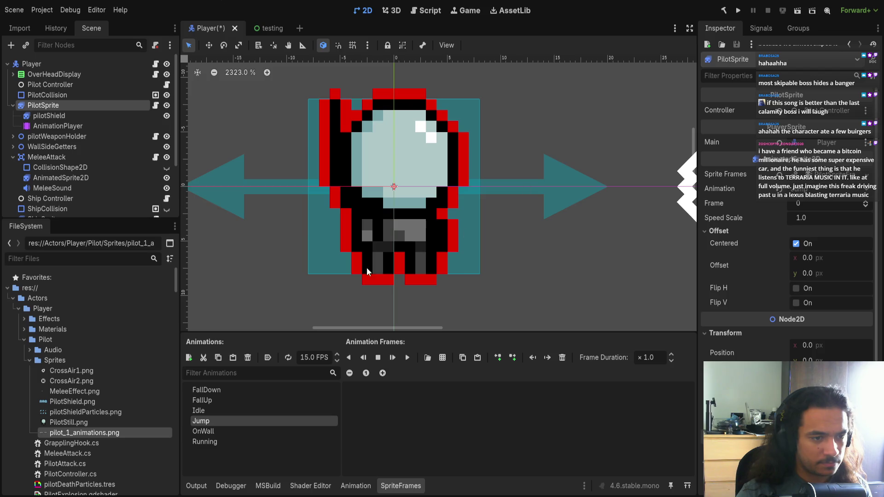
Step: Browse the pilot's Jump, OnWall and three-frame Running animations
{"action": "left_click", "coordinate": [295, 421]}
{"action": "left_click", "coordinate": [283, 432]}
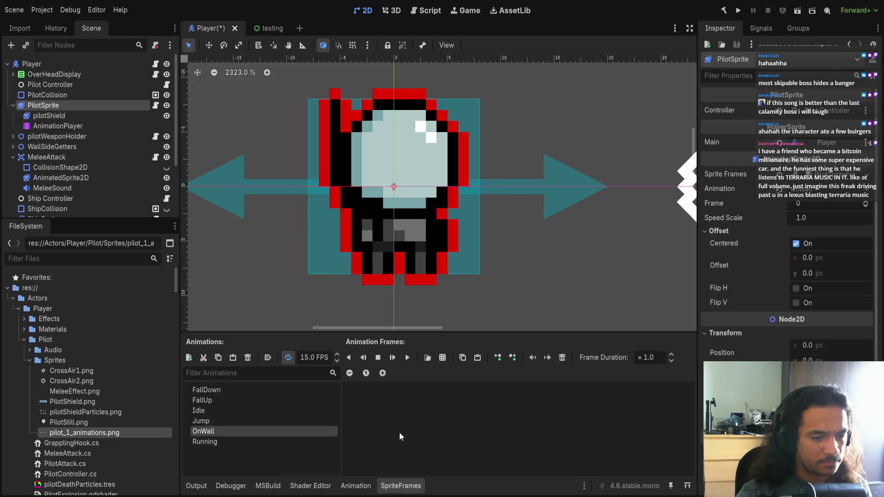
{"action": "left_click", "coordinate": [288, 421]}
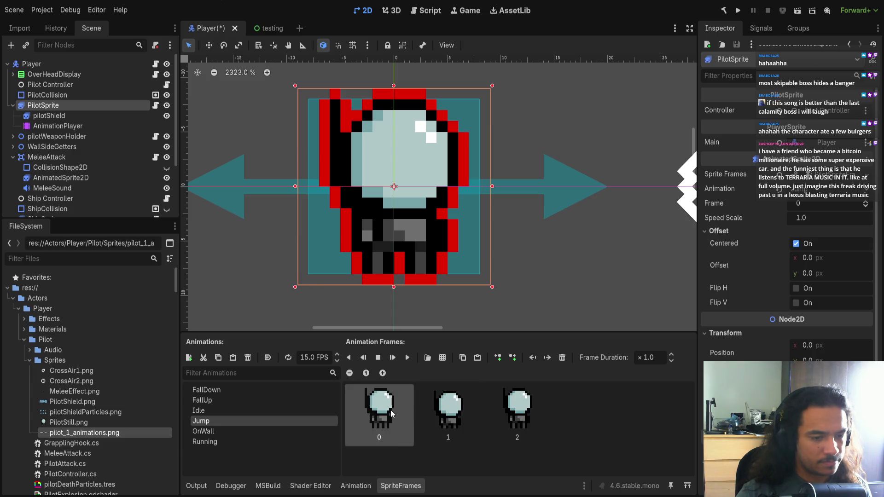
{"action": "left_click", "coordinate": [258, 431]}
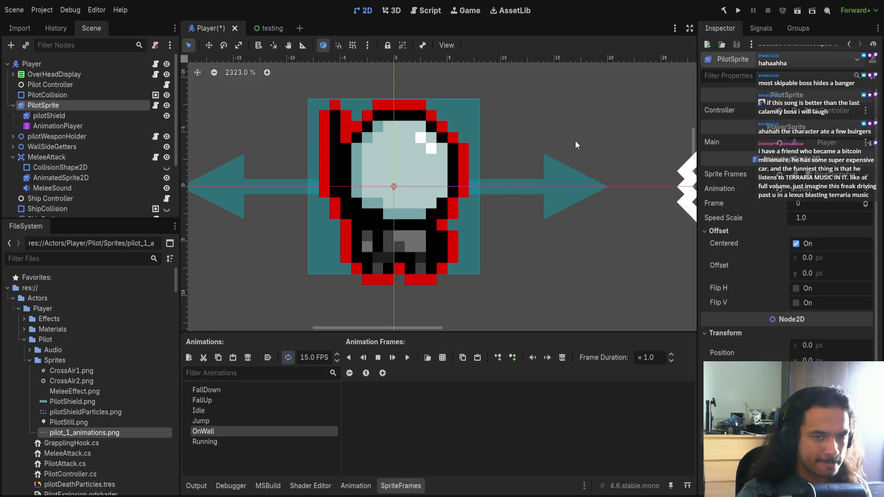
{"action": "left_click", "coordinate": [267, 443]}
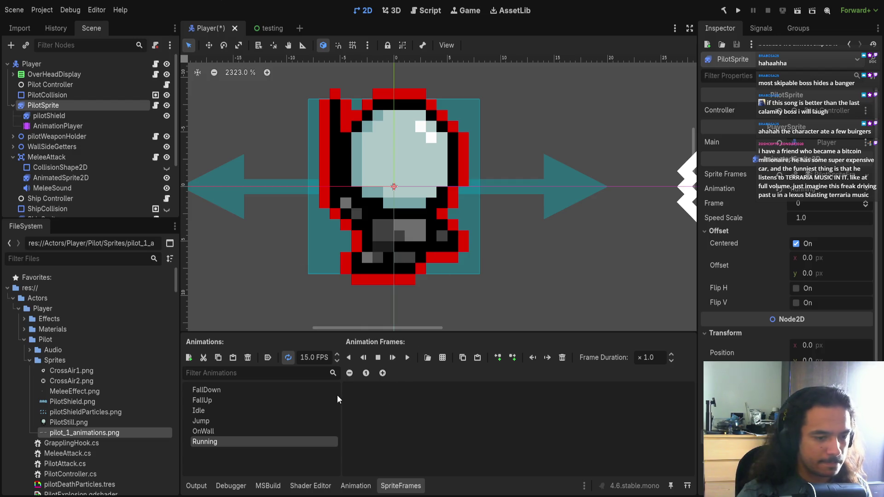
{"action": "left_click", "coordinate": [274, 432]}
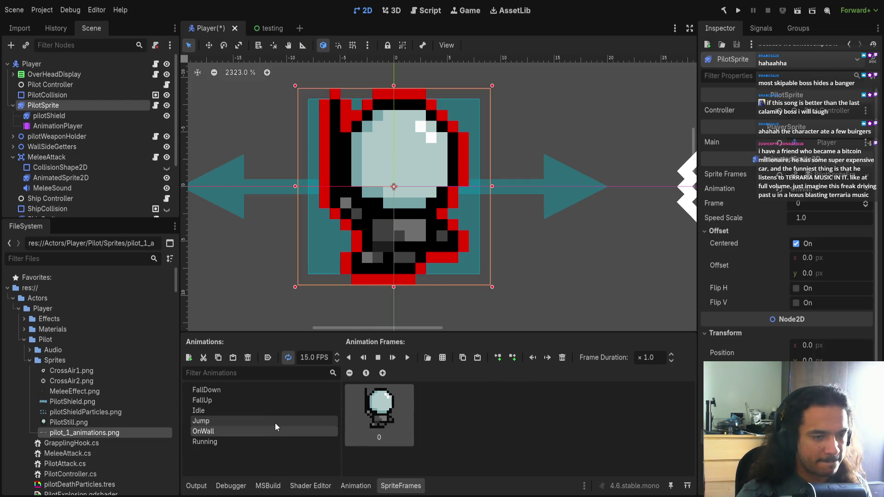
{"action": "left_click", "coordinate": [283, 440]}
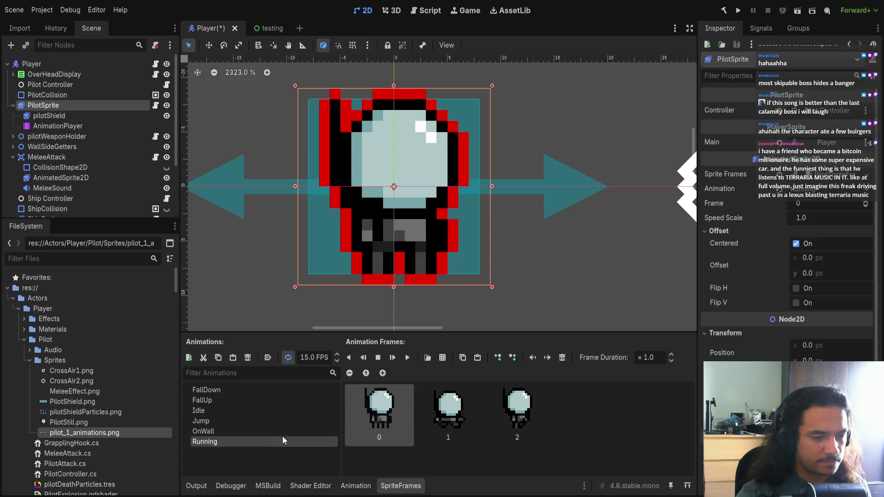
Step: Play the Running animation, then select pilotShield to show its three 7.0 FPS frames
{"action": "left_click", "coordinate": [406, 358]}
{"action": "scroll", "coordinate": [460, 287], "scroll_direction": "down", "scroll_amount": 2}
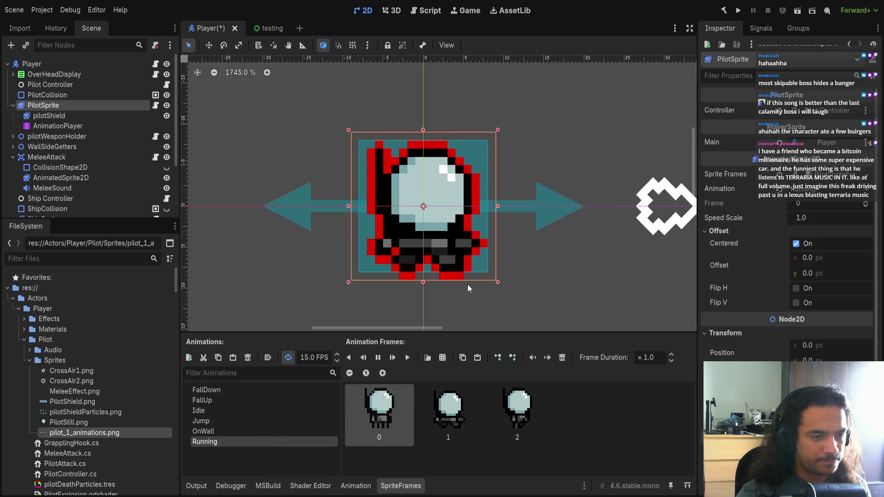
{"action": "scroll", "coordinate": [463, 274], "scroll_direction": "down", "scroll_amount": 1}
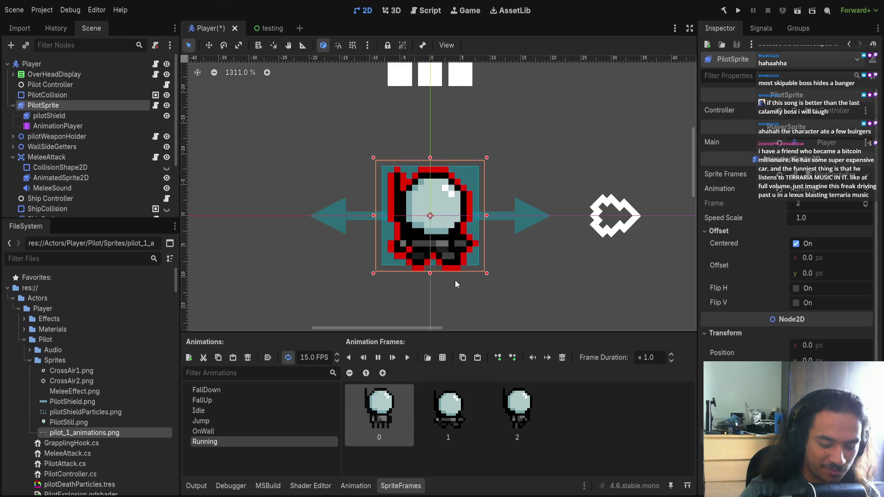
{"action": "scroll", "coordinate": [397, 198], "scroll_direction": "down", "scroll_amount": 4}
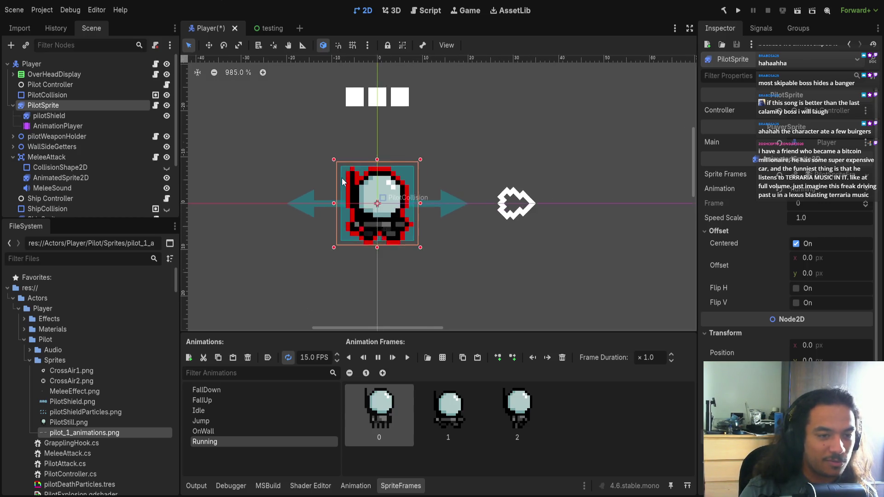
{"action": "left_click", "coordinate": [381, 254]}
{"action": "left_click", "coordinate": [363, 208]}
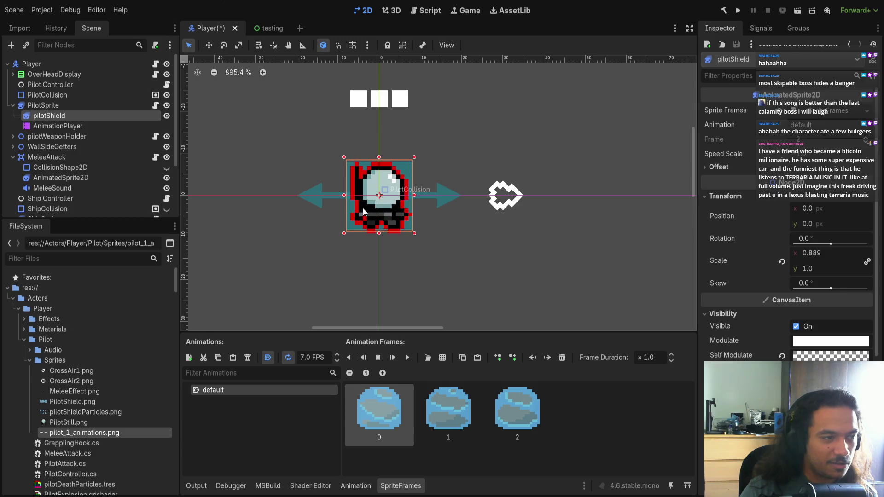
Step: Save the Player scene and switch to the testing scene
{"action": "key", "text": "ctrl+s"}
{"action": "left_click", "coordinate": [267, 31]}
{"action": "scroll", "coordinate": [411, 257], "scroll_direction": "down", "scroll_amount": 5}
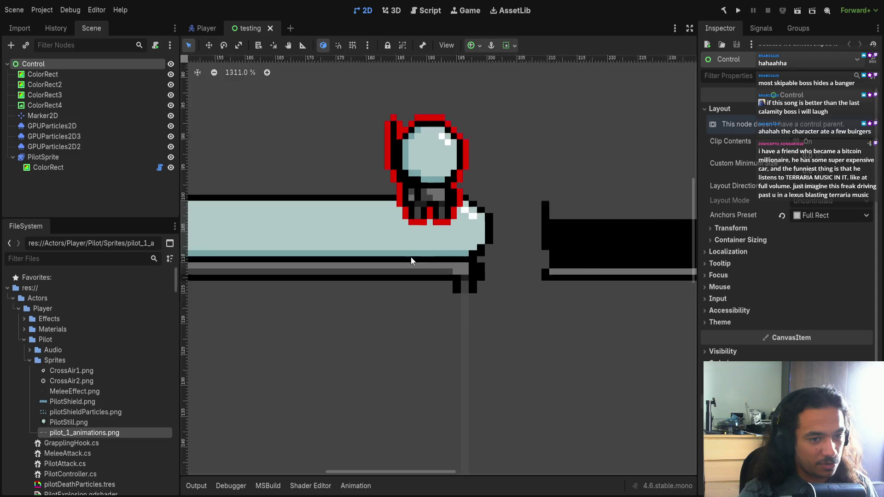
{"action": "scroll", "coordinate": [412, 272], "scroll_direction": "down", "scroll_amount": 6}
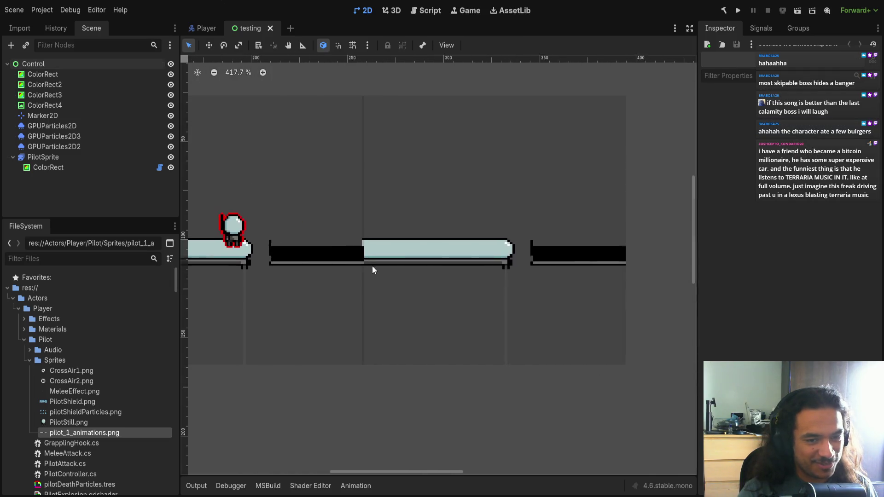
Step: Select the ColorRect under PilotSprite and show afterImagesRetry.gdshader in the Shader Editor
{"action": "left_click", "coordinate": [48, 167]}
{"action": "scroll", "coordinate": [380, 283], "scroll_direction": "up", "scroll_amount": 4}
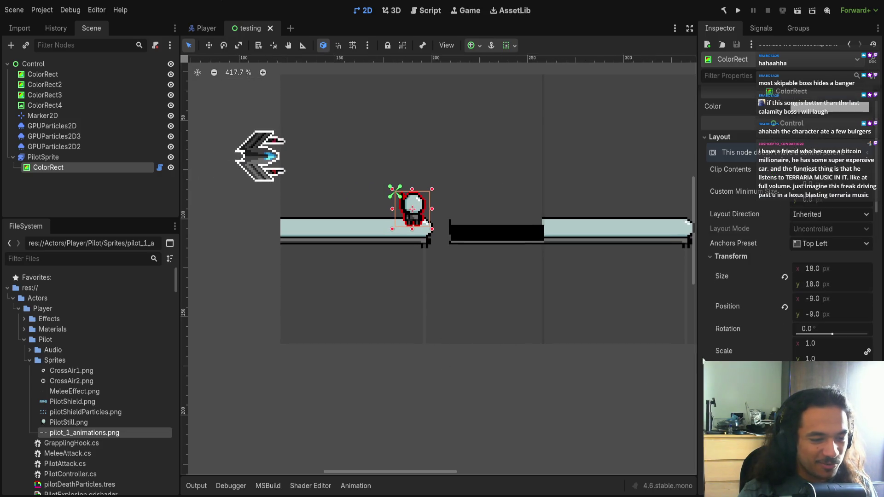
{"action": "left_click", "coordinate": [335, 485]}
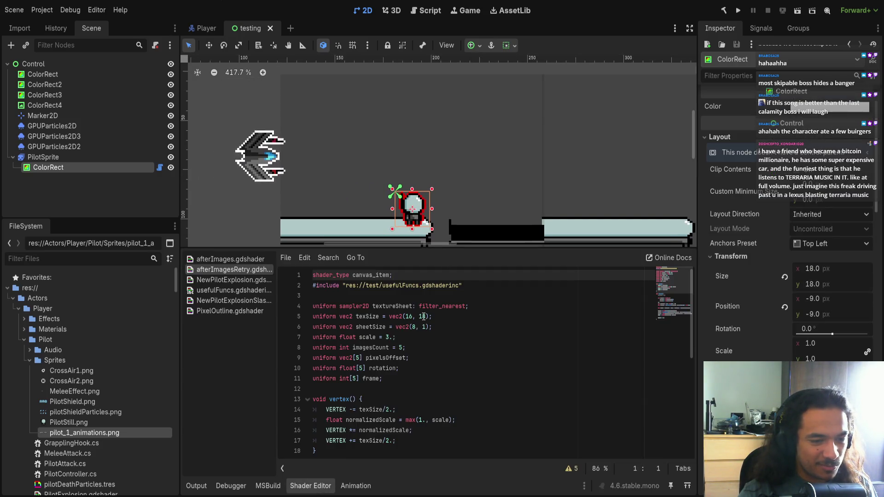
Step: Place the cursor after the texSize value 18 on shader line 5
{"action": "left_click", "coordinate": [410, 316]}
{"action": "key", "text": "Right"}
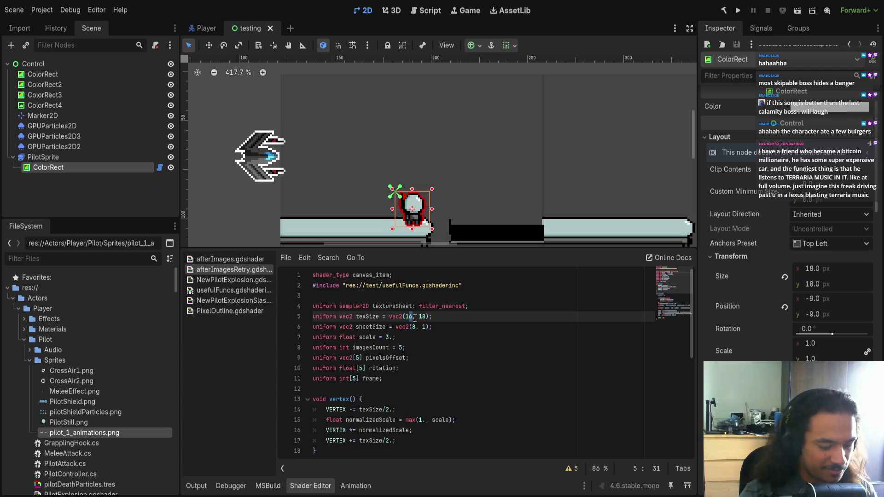
{"action": "scroll", "coordinate": [782, 276], "scroll_direction": "down", "scroll_amount": 4}
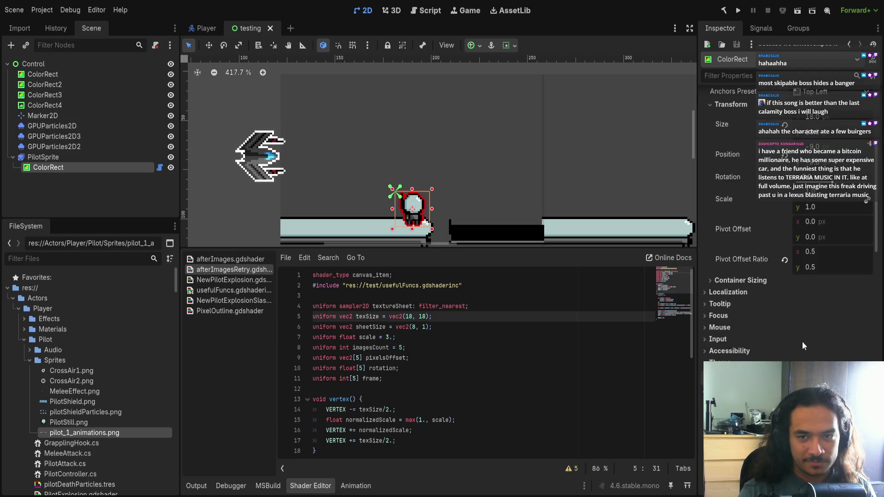
{"action": "scroll", "coordinate": [792, 262], "scroll_direction": "up", "scroll_amount": 5}
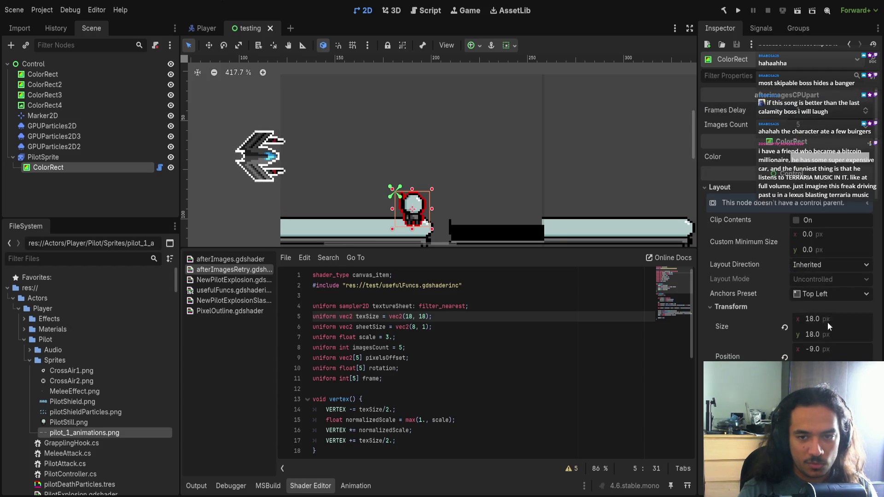
{"action": "scroll", "coordinate": [787, 351], "scroll_direction": "down", "scroll_amount": 10}
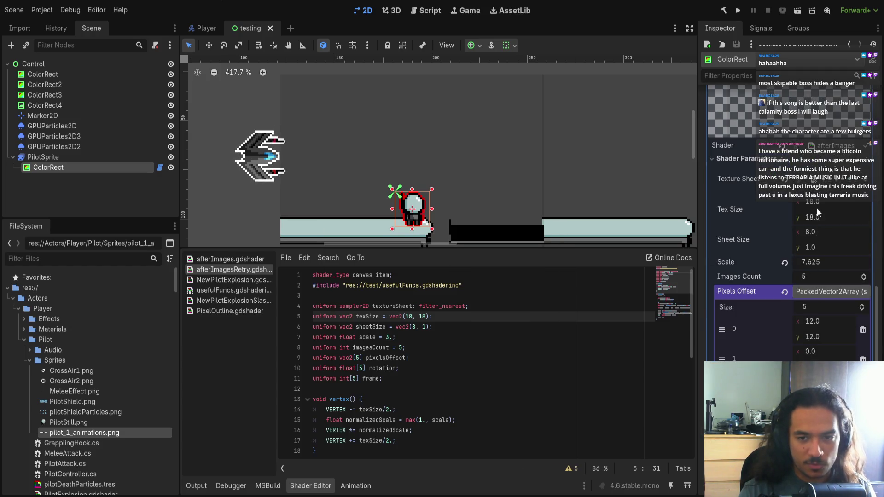
Step: Set the Sheet Size x value from 8.0 to 6 and inspect the afterimage copies
{"action": "left_click", "coordinate": [807, 232]}
{"action": "key", "text": "BackSpace"}
{"action": "type", "text": "6"}
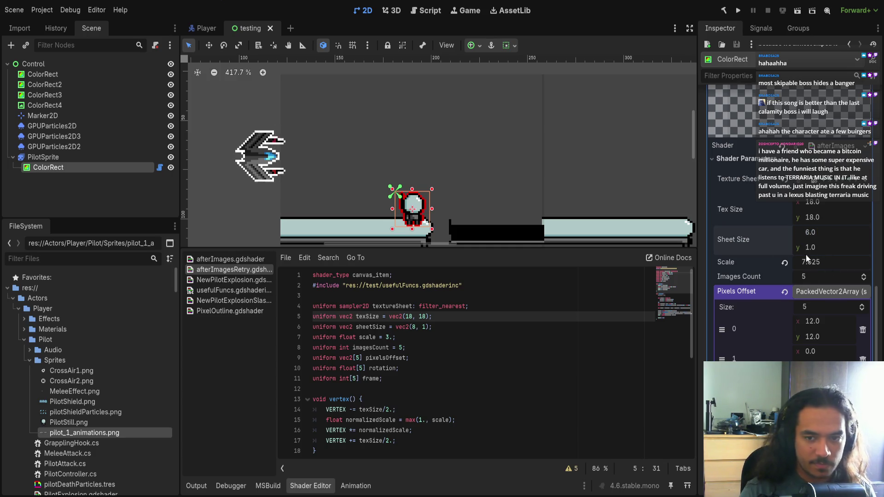
{"action": "mouse_move", "coordinate": [598, 158]}
{"action": "left_mouse_down"}
{"action": "mouse_move", "coordinate": [530, 175]}
{"action": "mouse_move", "coordinate": [512, 138]}
{"action": "mouse_move", "coordinate": [558, 125]}
{"action": "left_mouse_up"}
{"action": "left_click", "coordinate": [507, 190]}
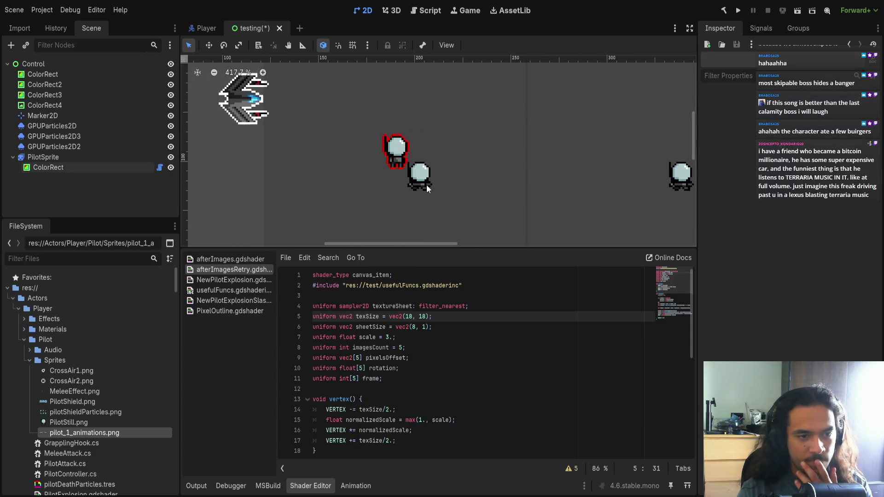
{"action": "left_click", "coordinate": [50, 172]}
{"action": "scroll", "coordinate": [813, 318], "scroll_direction": "down", "scroll_amount": 5}
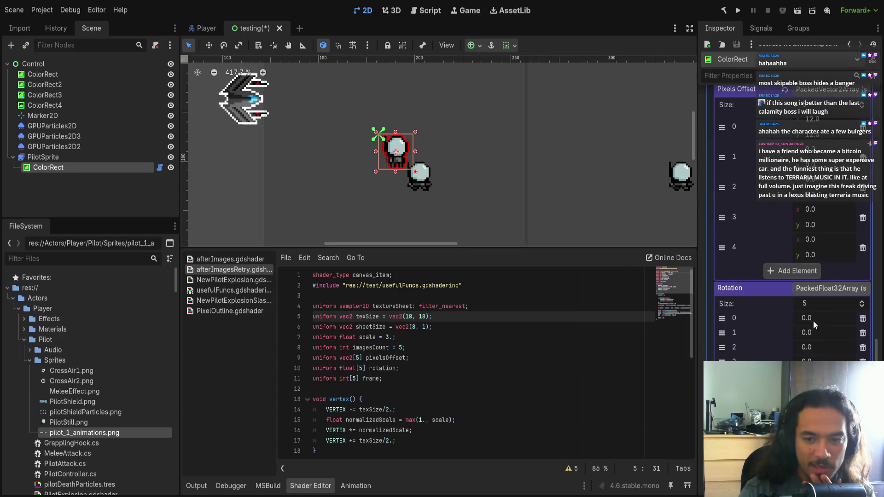
{"action": "scroll", "coordinate": [811, 338], "scroll_direction": "down", "scroll_amount": 2}
{"action": "scroll", "coordinate": [804, 308], "scroll_direction": "up", "scroll_amount": 1}
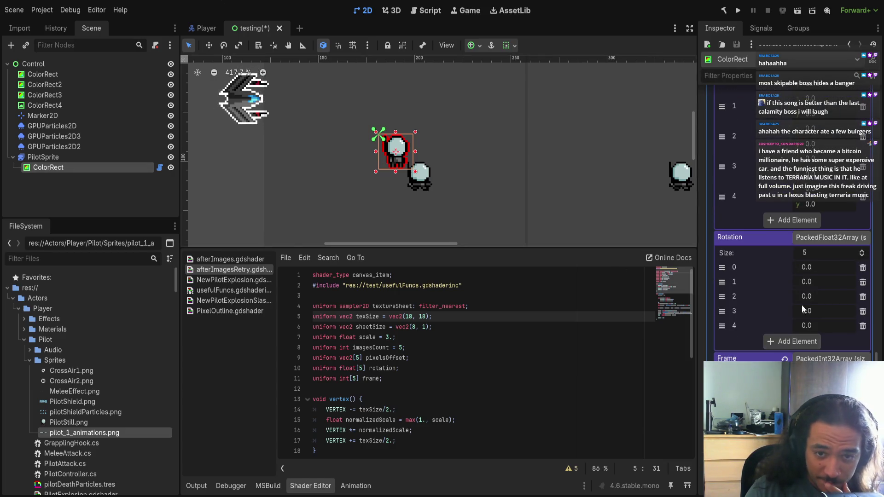
Step: Rotate the first afterimage copy to 1.655
{"action": "left_click_drag", "start_coordinate": [807, 266], "coordinate": [830, 267]}
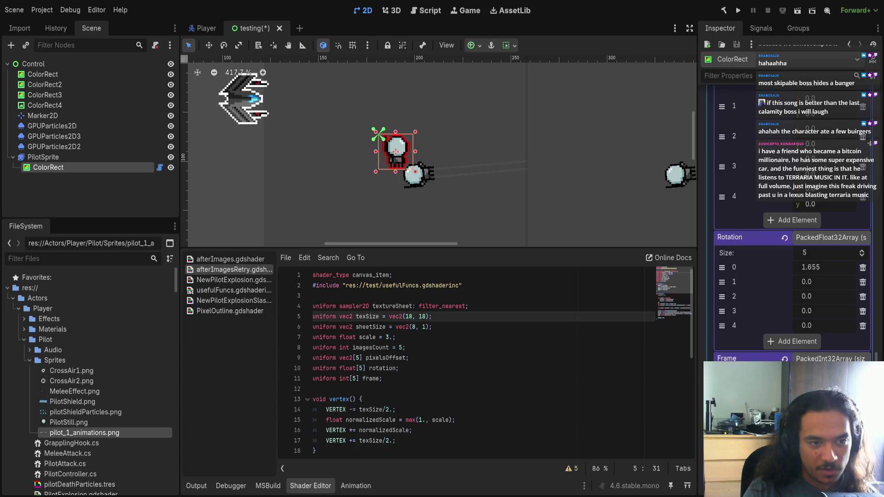
{"action": "scroll", "coordinate": [803, 358], "scroll_direction": "up", "scroll_amount": 5}
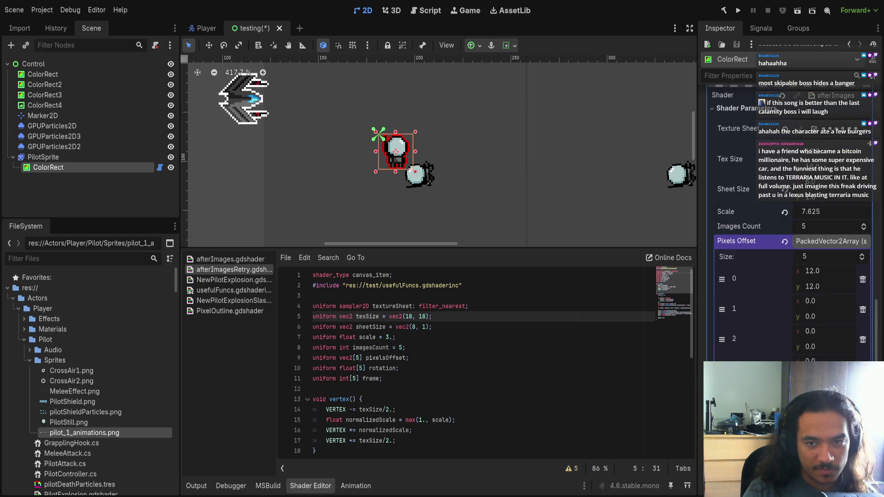
{"action": "scroll", "coordinate": [414, 368], "scroll_direction": "down", "scroll_amount": 7}
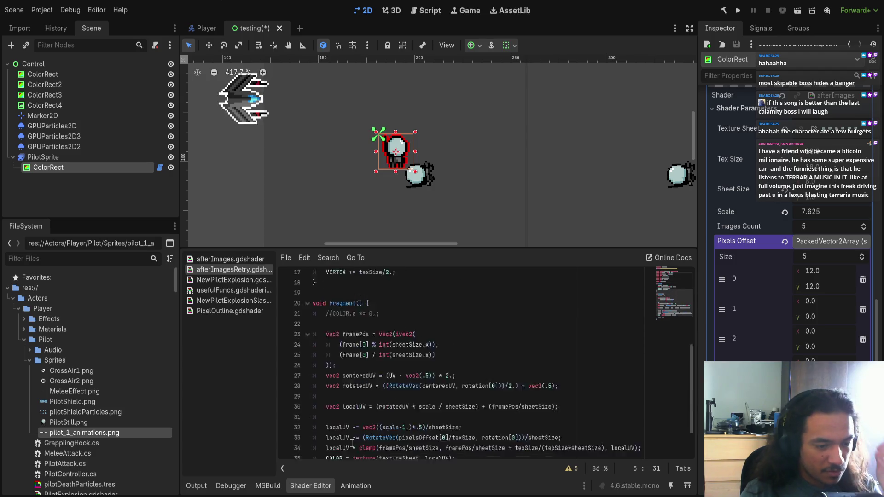
Step: Comment out the line adding to COLOR alpha with //
{"action": "left_click", "coordinate": [325, 433]}
{"action": "type", "text": "//"}
{"action": "scroll", "coordinate": [792, 230], "scroll_direction": "down", "scroll_amount": 5}
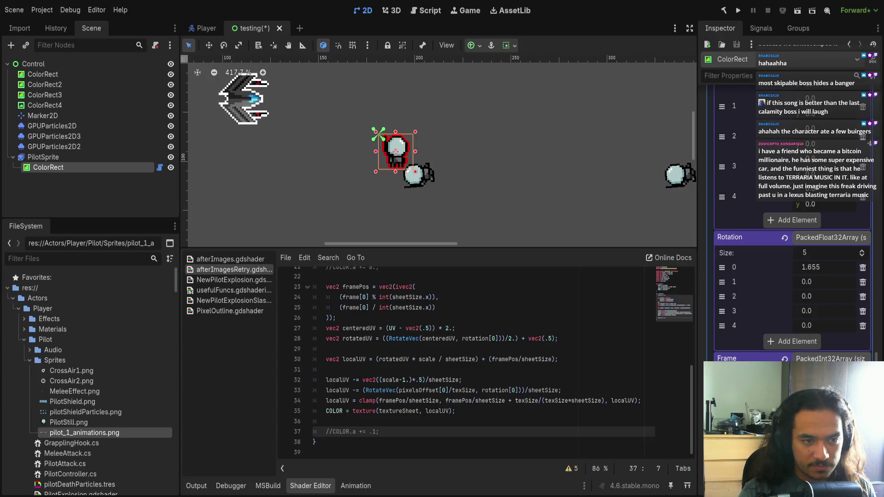
{"action": "scroll", "coordinate": [792, 230], "scroll_direction": "up", "scroll_amount": 5}
{"action": "scroll", "coordinate": [816, 346], "scroll_direction": "up", "scroll_amount": 2}
Step: Drag Pixels Offset [0] to about 25.725, 32.455
{"action": "mouse_move", "coordinate": [816, 337]}
{"action": "left_mouse_down"}
{"action": "mouse_move", "coordinate": [861, 337]}
{"action": "mouse_move", "coordinate": [829, 321]}
{"action": "mouse_move", "coordinate": [842, 322]}
{"action": "left_mouse_up"}
{"action": "scroll", "coordinate": [385, 173], "scroll_direction": "down", "scroll_amount": 3}
{"action": "scroll", "coordinate": [405, 188], "scroll_direction": "down", "scroll_amount": 1}
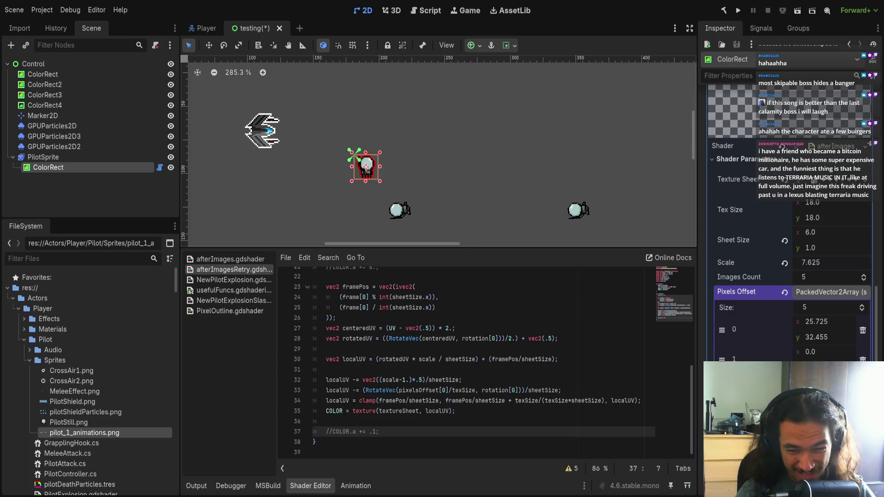
{"action": "scroll", "coordinate": [475, 398], "scroll_direction": "up", "scroll_amount": 3}
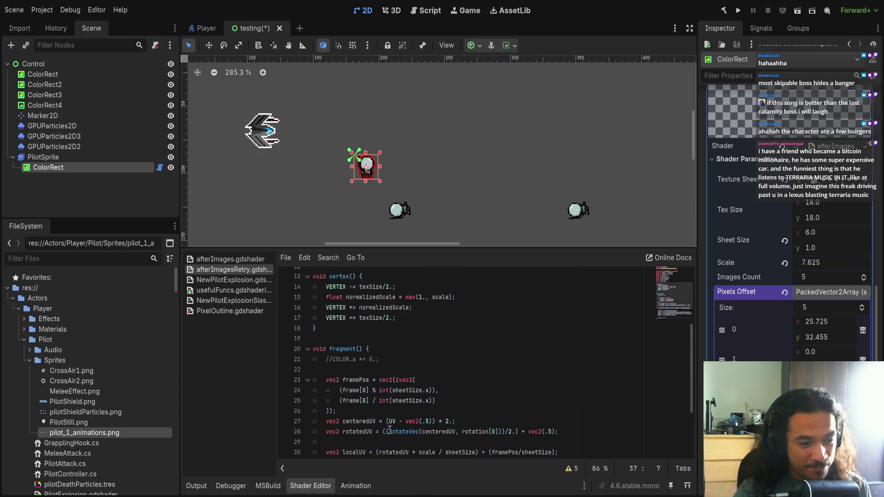
Step: Select the fragment code block from line 22 through line 35
{"action": "left_click", "coordinate": [348, 372]}
{"action": "scroll", "coordinate": [371, 390], "scroll_direction": "down", "scroll_amount": 3}
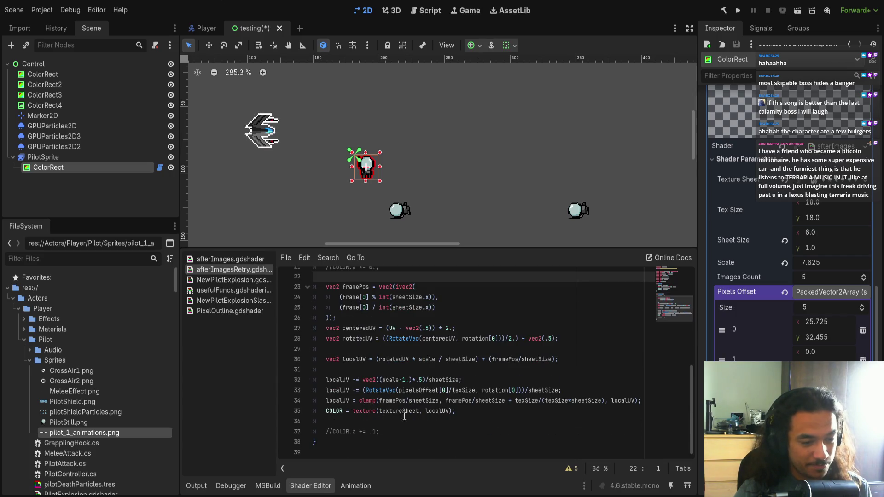
{"action": "left_click", "coordinate": [404, 416]}
{"action": "scroll", "coordinate": [404, 417], "scroll_direction": "up", "scroll_amount": 3}
{"action": "left_click", "coordinate": [345, 379], "text": "shift"}
Step: Indent the selected code and put an opening brace before framePos
{"action": "key", "text": "Tab"}
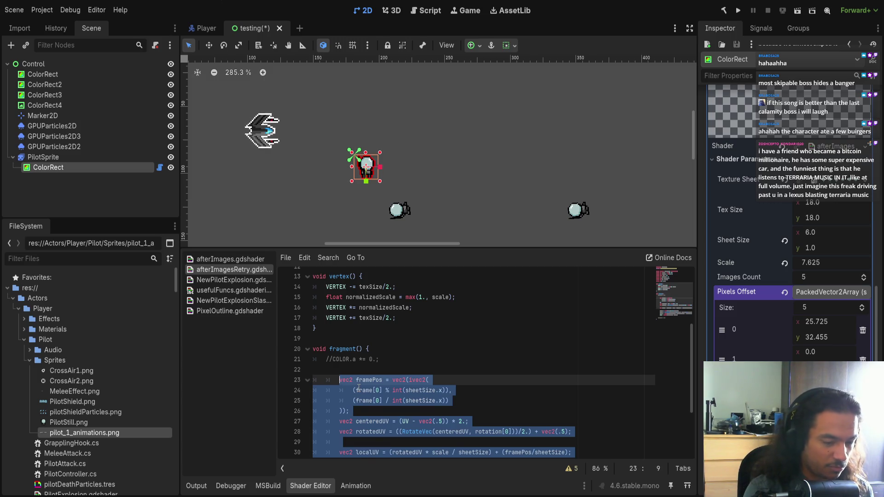
{"action": "type", "text": "{"}
{"action": "left_click", "coordinate": [343, 329]}
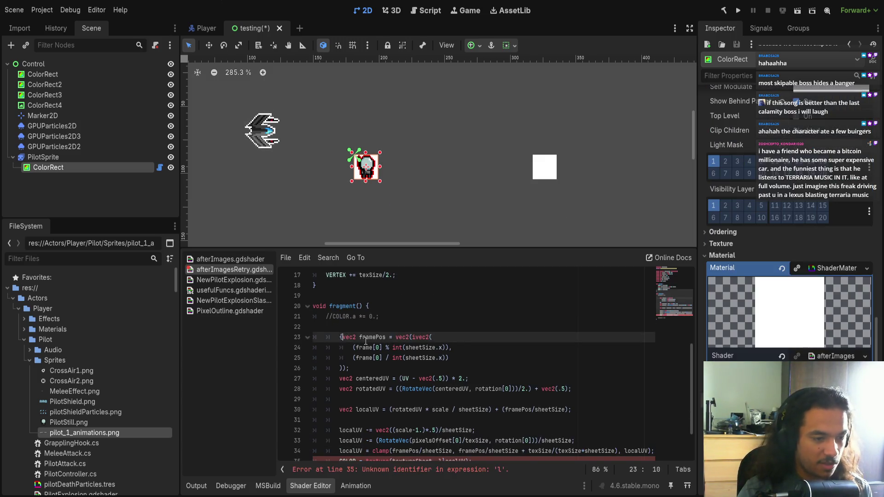
{"action": "key", "text": "Return"}
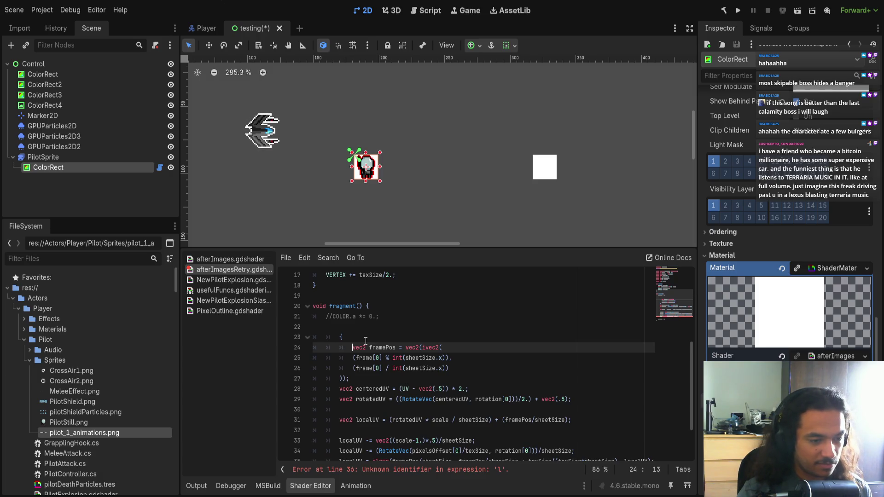
{"action": "key", "text": "ctrl+z"}
{"action": "key", "text": "ctrl+z"}
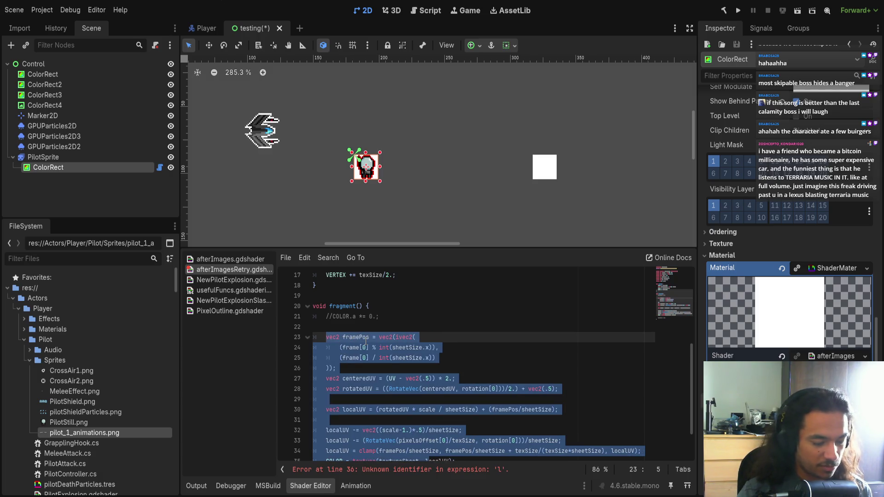
{"action": "key", "text": "ctrl+z"}
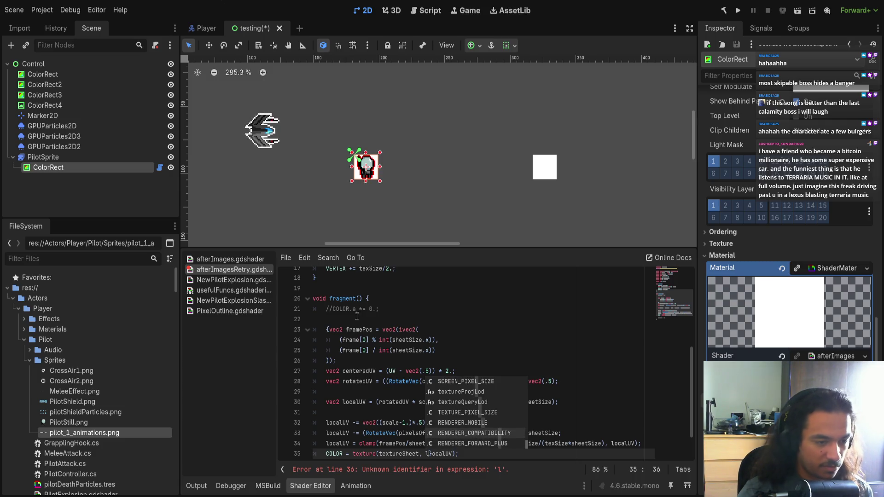
{"action": "left_click", "coordinate": [329, 329]}
{"action": "key", "text": "Return"}
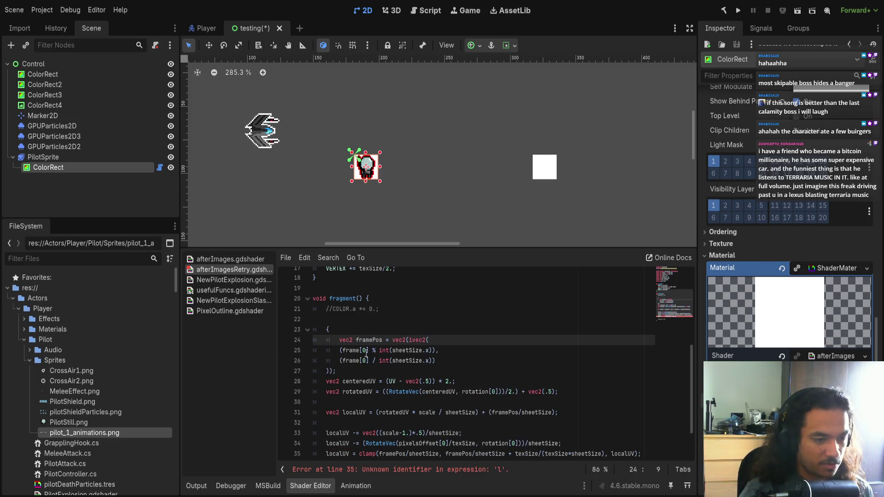
Step: Indent lines 25–36 one more level, then revert the brace and indentation edits
{"action": "scroll", "coordinate": [368, 354], "scroll_direction": "down", "scroll_amount": 2}
{"action": "mouse_move", "coordinate": [323, 300]}
{"action": "left_mouse_down"}
{"action": "mouse_move", "coordinate": [414, 423]}
{"action": "mouse_move", "coordinate": [343, 412]}
{"action": "left_mouse_up"}
{"action": "key", "text": "Tab"}
{"action": "left_click", "coordinate": [473, 413]}
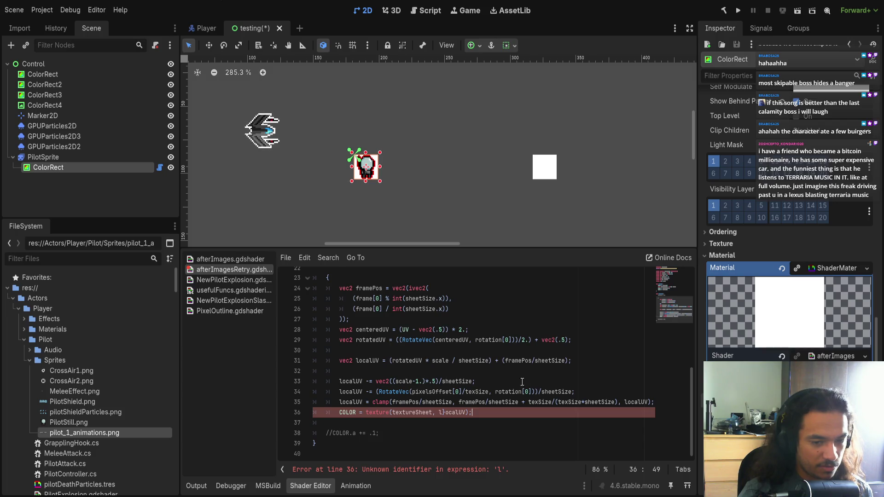
{"action": "key", "text": "ctrl+z"}
{"action": "key", "text": "ctrl+z"}
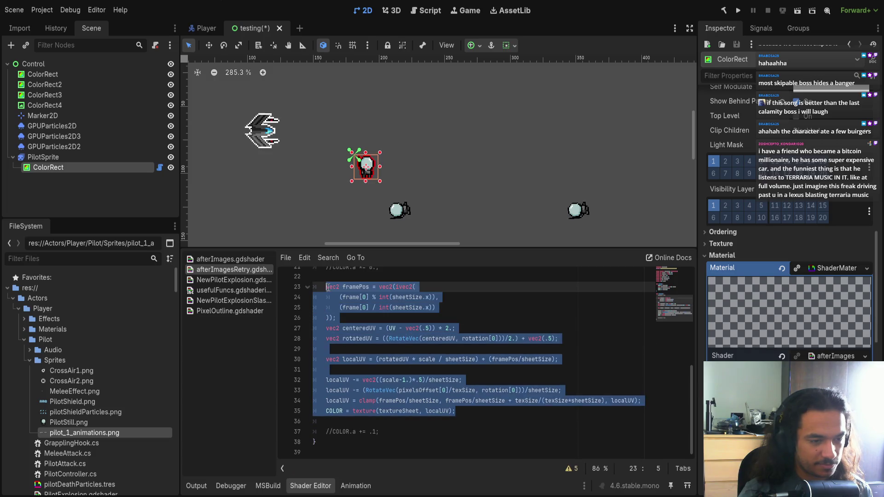
Step: Brace the code from line 22 to 36 and open an empty line above for the loop header
{"action": "left_click", "coordinate": [328, 277], "text": "shift"}
{"action": "mouse_move", "coordinate": [352, 421]}
{"action": "left_mouse_down"}
{"action": "mouse_move", "coordinate": [340, 389]}
{"action": "mouse_move", "coordinate": [343, 277]}
{"action": "left_mouse_up"}
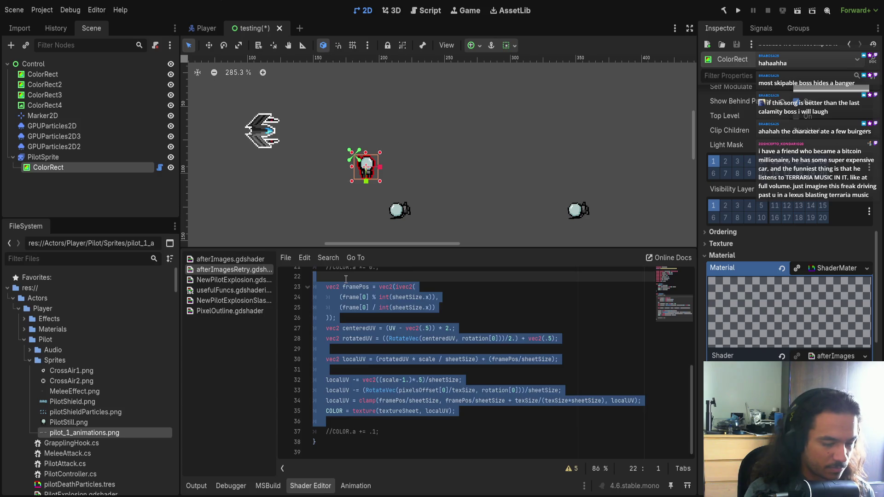
{"action": "type", "text": "{"}
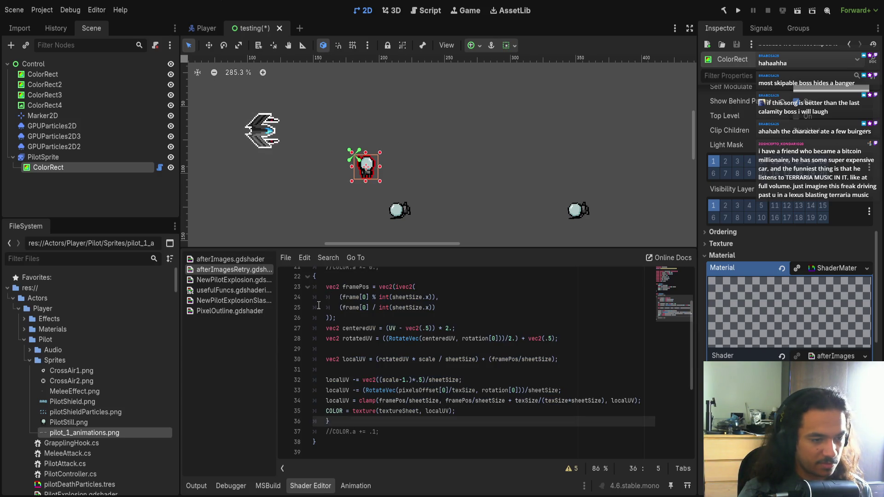
{"action": "left_click", "coordinate": [313, 277]}
{"action": "key", "text": "Return"}
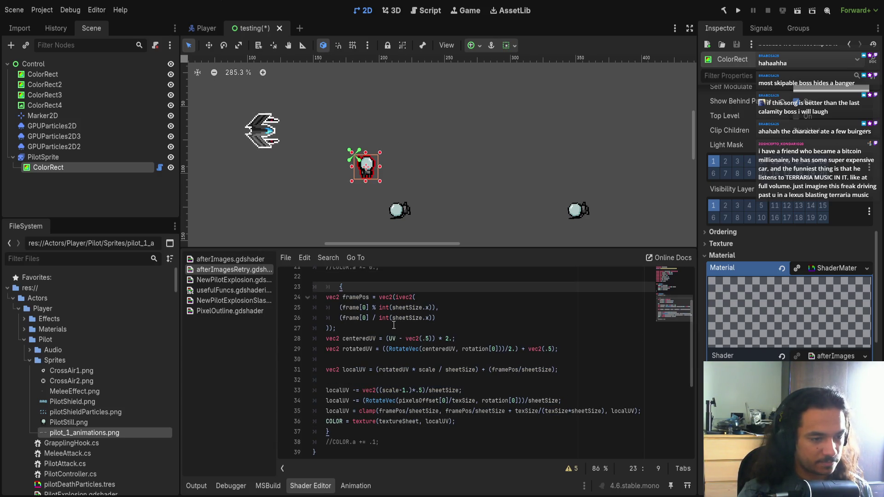
{"action": "key", "text": "Up"}
{"action": "key", "text": "Down"}
{"action": "key", "text": "Up"}
{"action": "key", "text": "Return"}
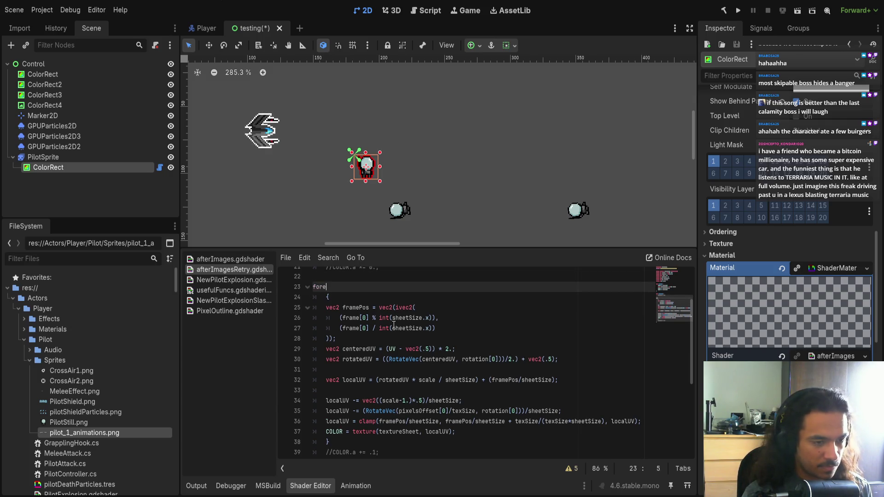
Step: Write the loop header 'for (int i = 0; i < 5; i++)'
{"action": "key", "text": "BackSpace"}
{"action": "type", "text": "(int iu"}
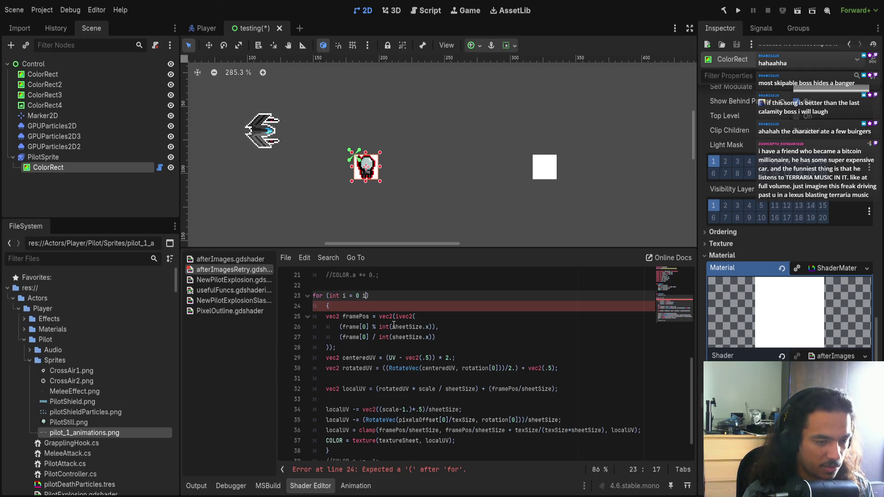
{"action": "key", "text": "BackSpace"}
{"action": "key", "text": "BackSpace"}
{"action": "type", "text": "; i < 5"}
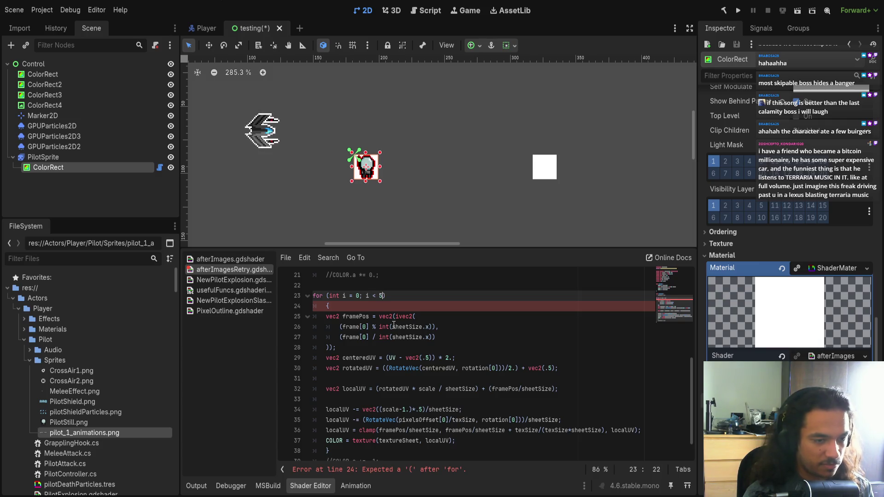
{"action": "type", "text": ", i++"}
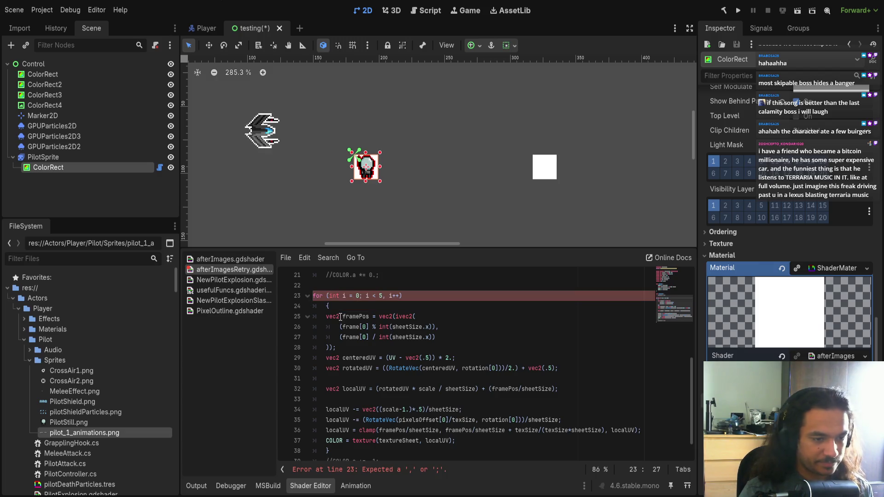
Step: Indent the loop body from line 24 to 38 one level
{"action": "scroll", "coordinate": [344, 317], "scroll_direction": "down", "scroll_amount": 1}
{"action": "scroll", "coordinate": [407, 358], "scroll_direction": "up", "scroll_amount": 1}
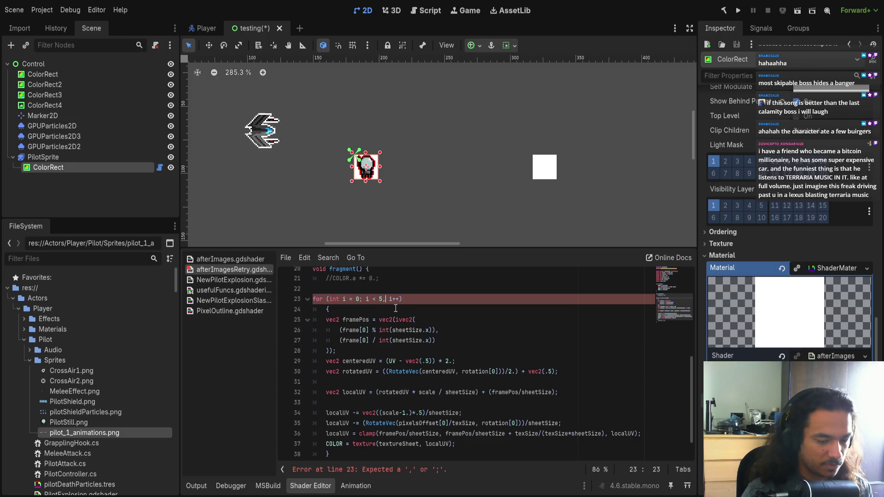
{"action": "mouse_move", "coordinate": [327, 320]}
{"action": "left_mouse_down"}
{"action": "mouse_move", "coordinate": [338, 359]}
{"action": "mouse_move", "coordinate": [382, 368]}
{"action": "left_mouse_up"}
{"action": "left_click", "coordinate": [327, 317]}
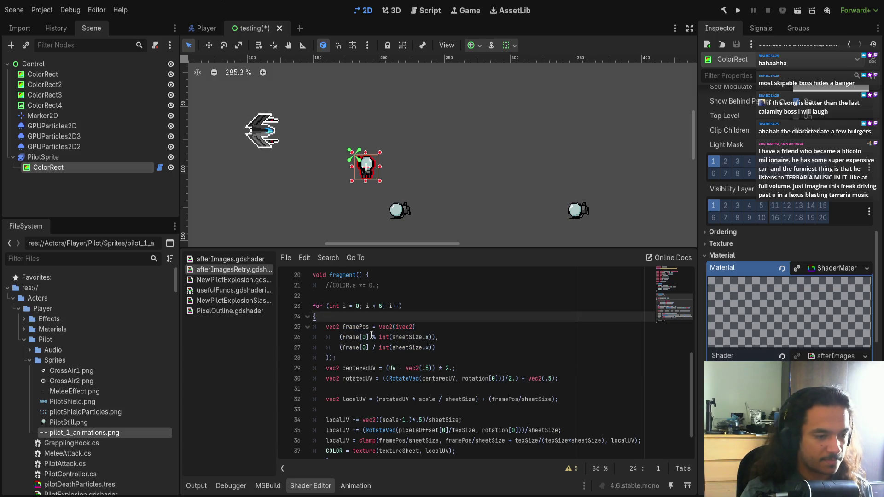
{"action": "scroll", "coordinate": [399, 356], "scroll_direction": "down", "scroll_amount": 1}
{"action": "left_click", "coordinate": [330, 422]}
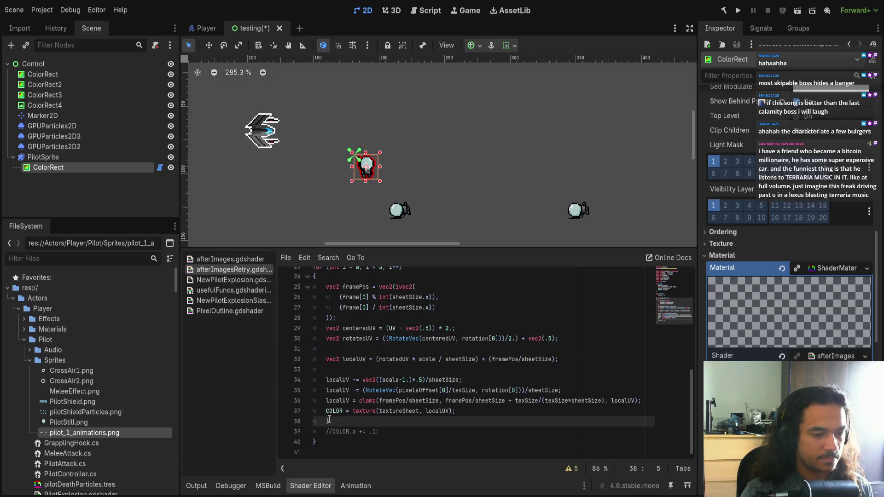
{"action": "key", "text": "shift+Up"}
{"action": "key", "text": "shift+Up"}
{"action": "key", "text": "shift+Up"}
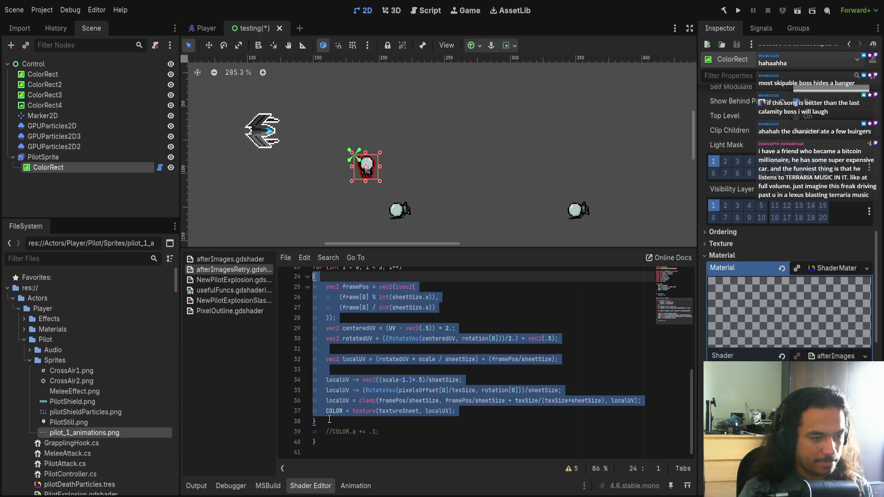
{"action": "key", "text": "Tab"}
{"action": "scroll", "coordinate": [369, 401], "scroll_direction": "up", "scroll_amount": 1}
Step: Replace the [0] array index with [i] on lines 26, 27, 30 and 35 using multiple cursors
{"action": "key", "text": "Right"}
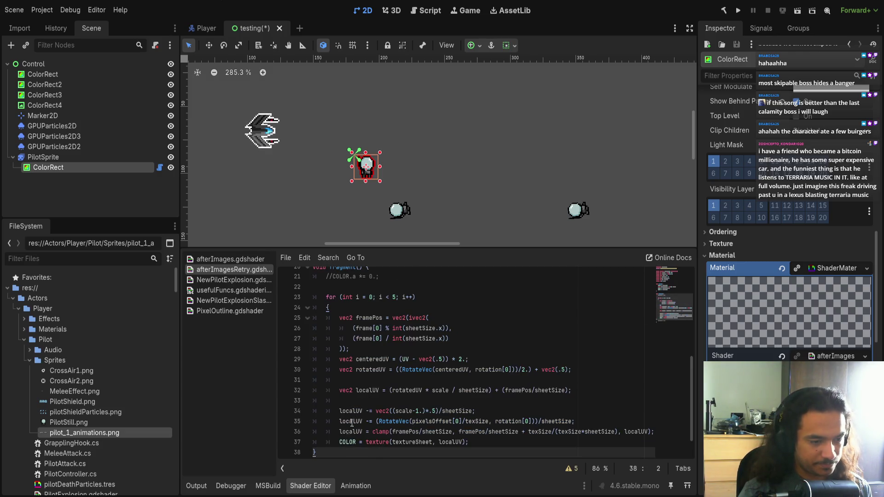
{"action": "left_click", "coordinate": [390, 442]}
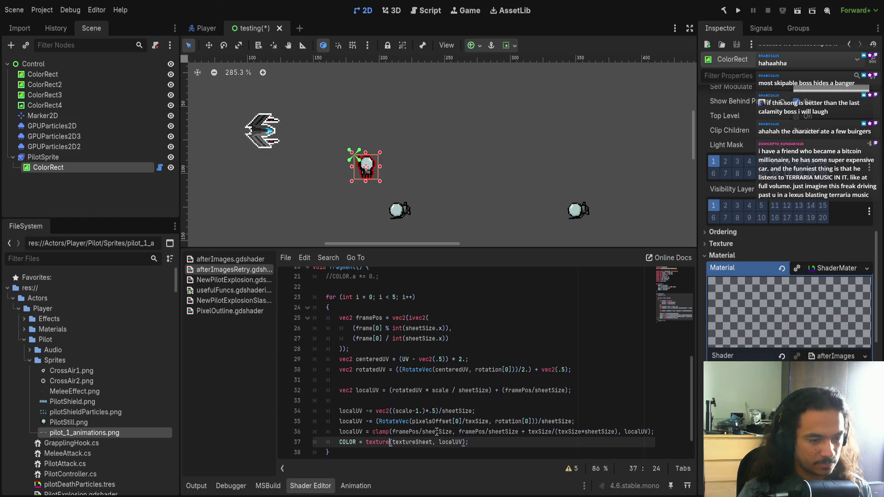
{"action": "left_click", "coordinate": [378, 329]}
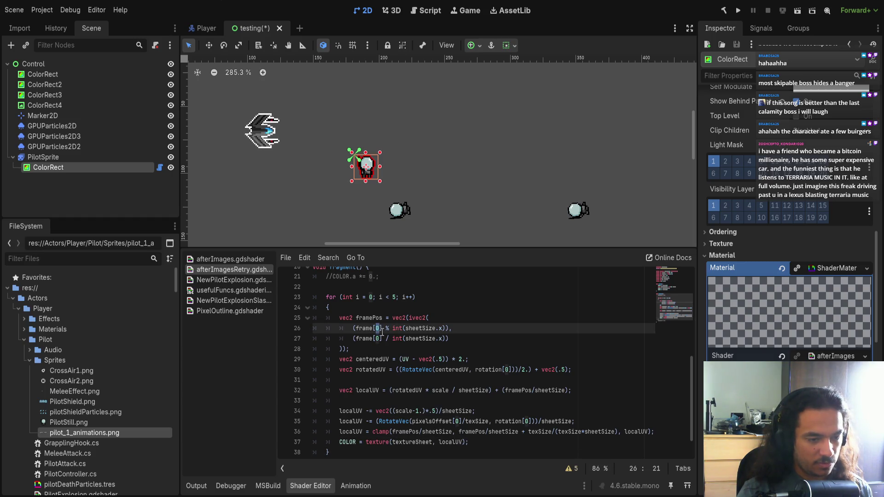
{"action": "left_click_drag", "start_coordinate": [378, 328], "coordinate": [374, 329]}
{"action": "key", "text": "Right"}
{"action": "key", "text": "Right"}
{"action": "key", "text": "Right"}
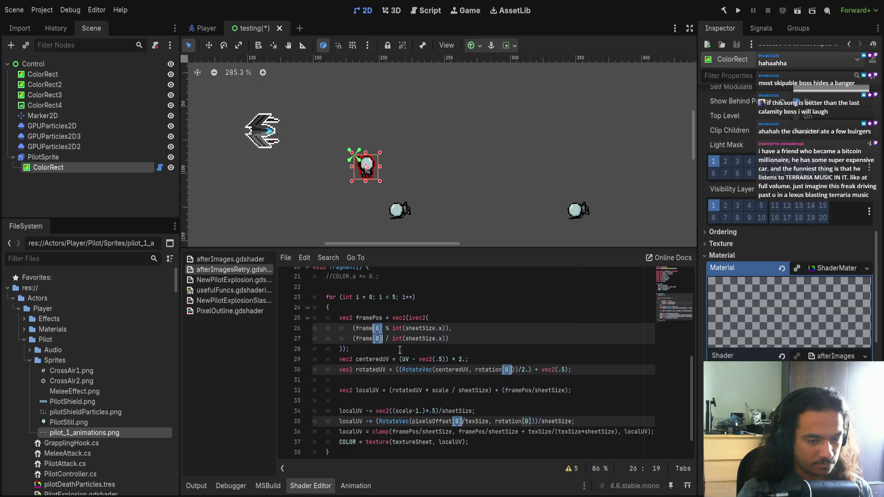
{"action": "scroll", "coordinate": [398, 351], "scroll_direction": "down", "scroll_amount": 1}
{"action": "key", "text": "Left"}
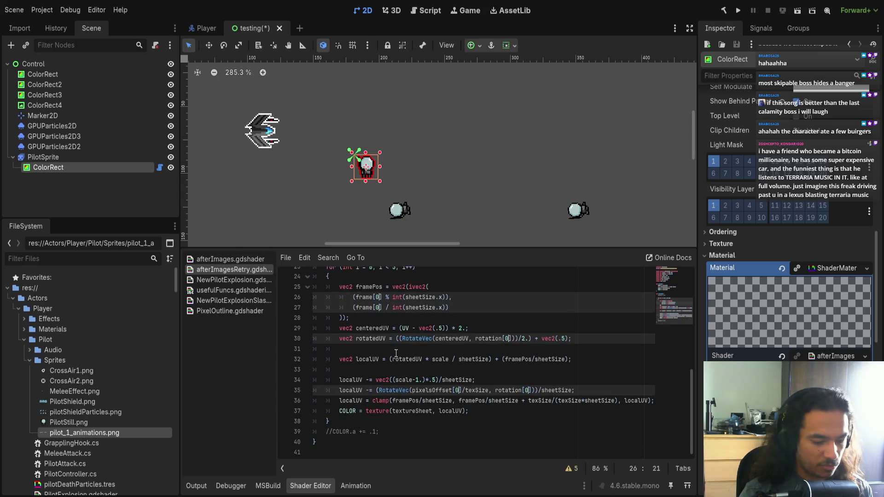
{"action": "key", "text": "BackSpace"}
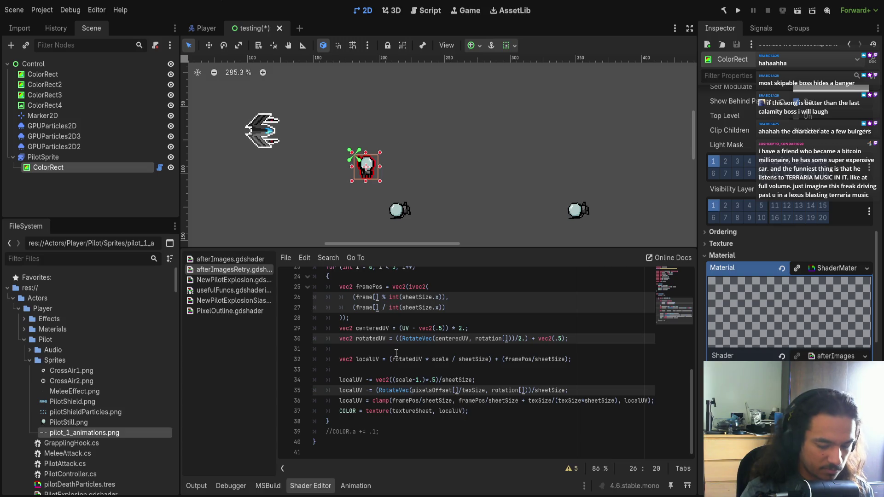
{"action": "type", "text": "i"}
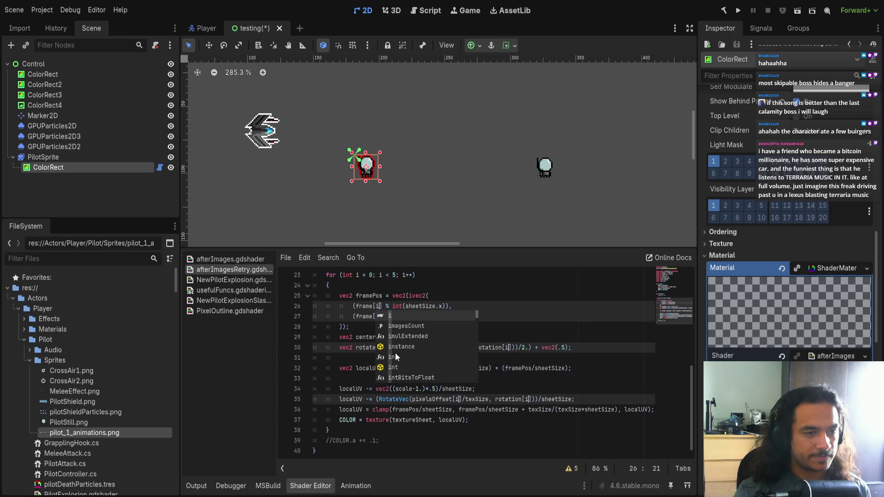
{"action": "scroll", "coordinate": [523, 203], "scroll_direction": "down", "scroll_amount": 1}
{"action": "left_click", "coordinate": [523, 203]}
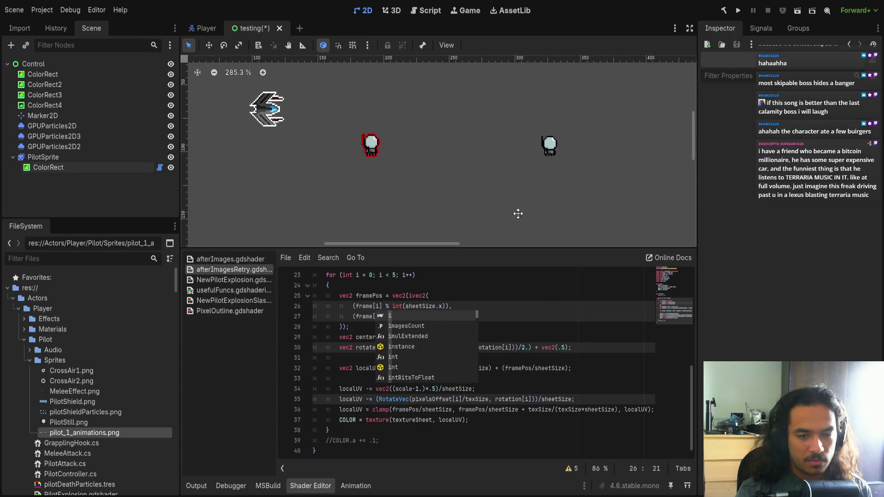
{"action": "left_click", "coordinate": [545, 348]}
Step: Rewrite line 37 as COLOR.rgb += currentColor; in place of the texture lookup
{"action": "left_click", "coordinate": [362, 420]}
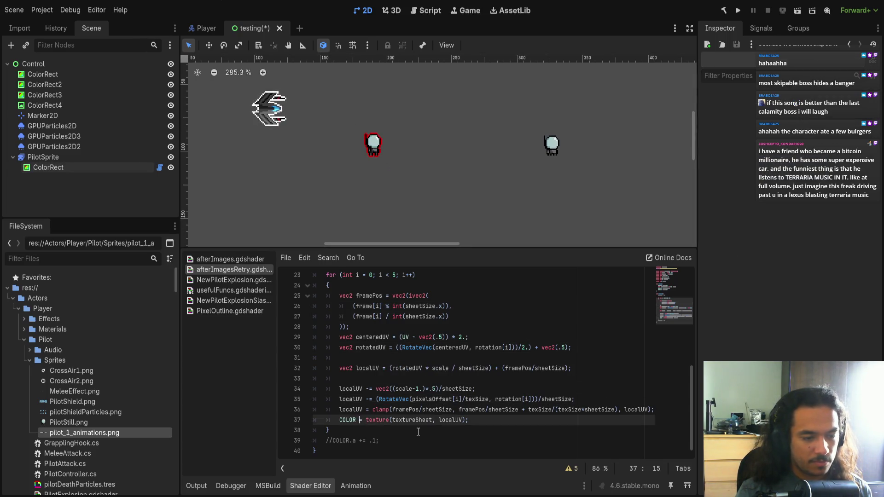
{"action": "type", "text": "+"}
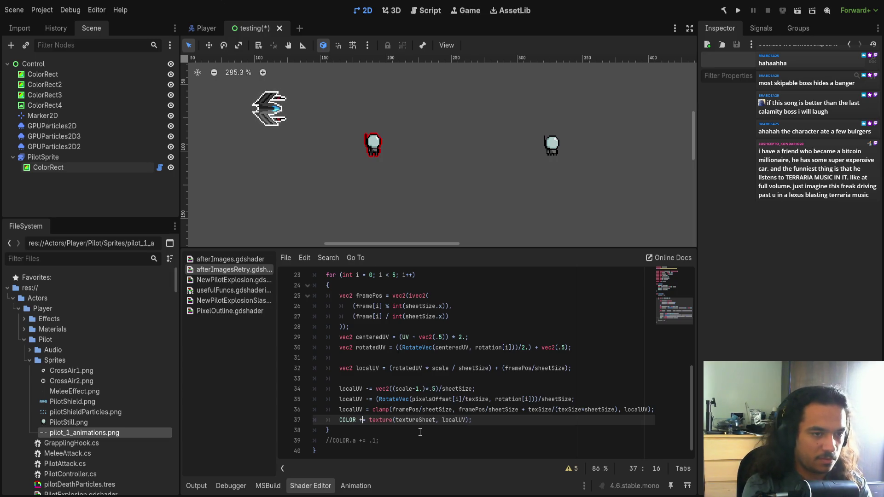
{"action": "scroll", "coordinate": [437, 217], "scroll_direction": "down", "scroll_amount": 6}
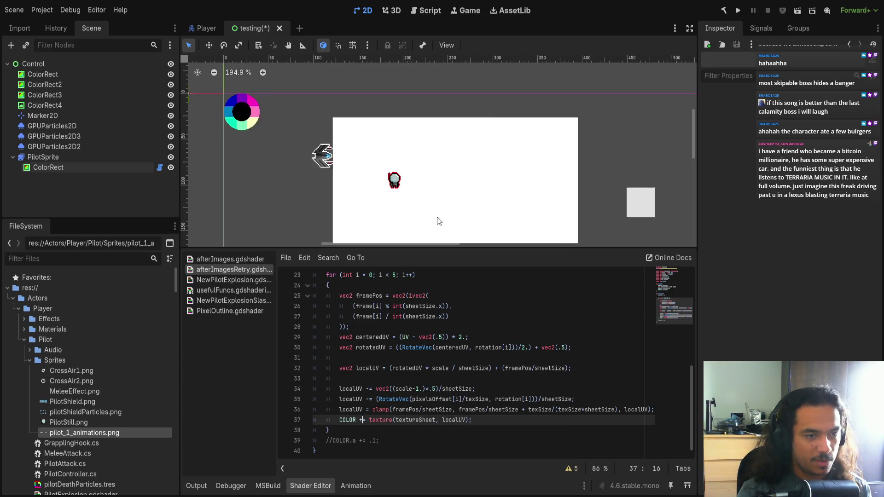
{"action": "scroll", "coordinate": [436, 187], "scroll_direction": "up", "scroll_amount": 3}
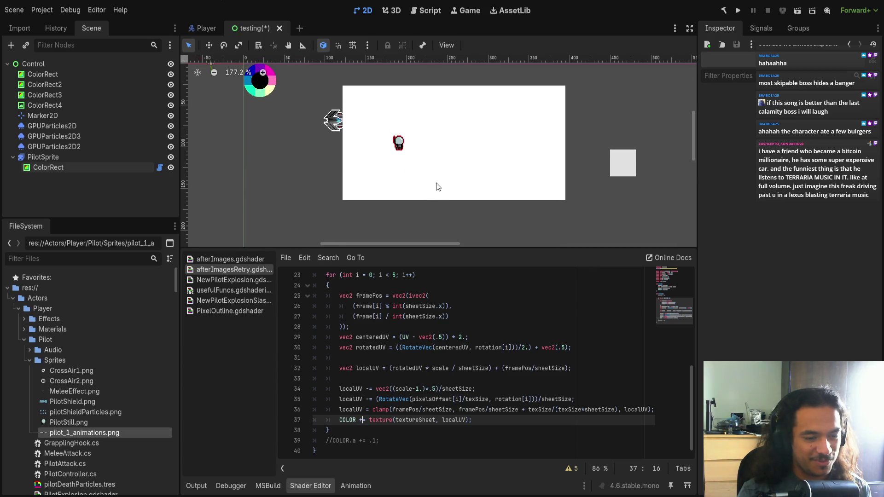
{"action": "left_click", "coordinate": [472, 420]}
{"action": "left_click", "coordinate": [357, 419]}
{"action": "type", "text": ".rgb"}
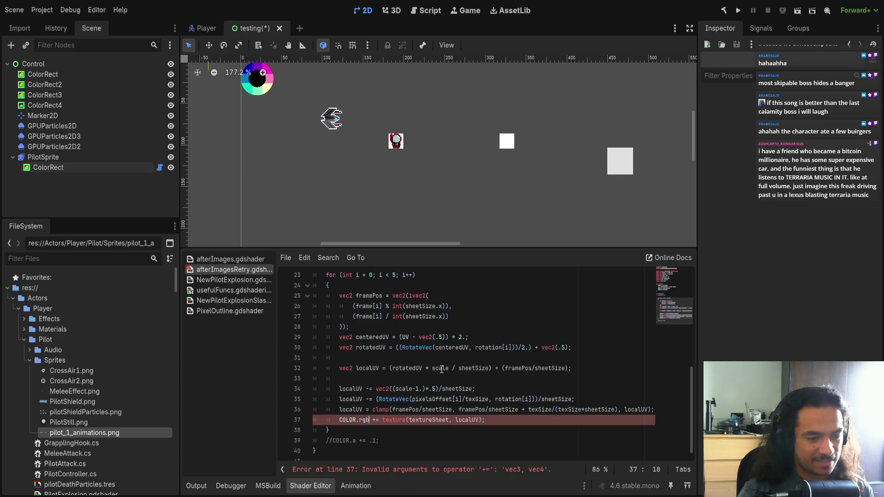
{"action": "left_click", "coordinate": [480, 420]}
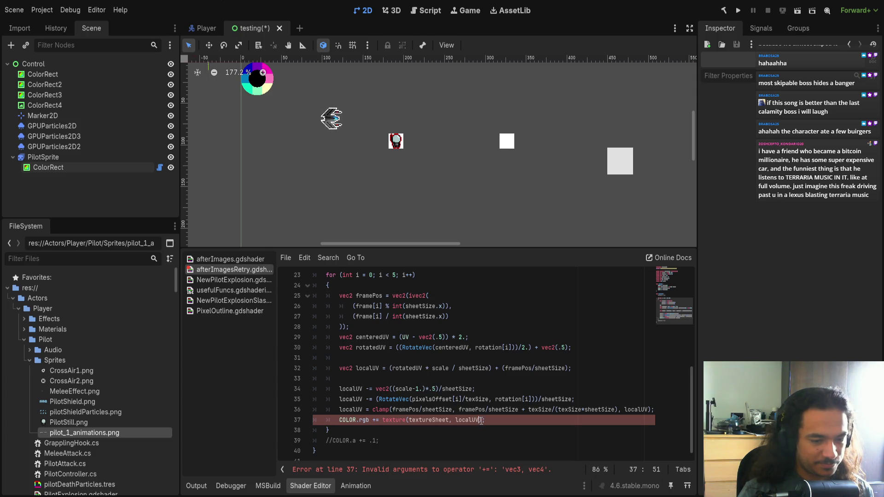
{"action": "left_click_drag", "start_coordinate": [381, 420], "coordinate": [486, 420]}
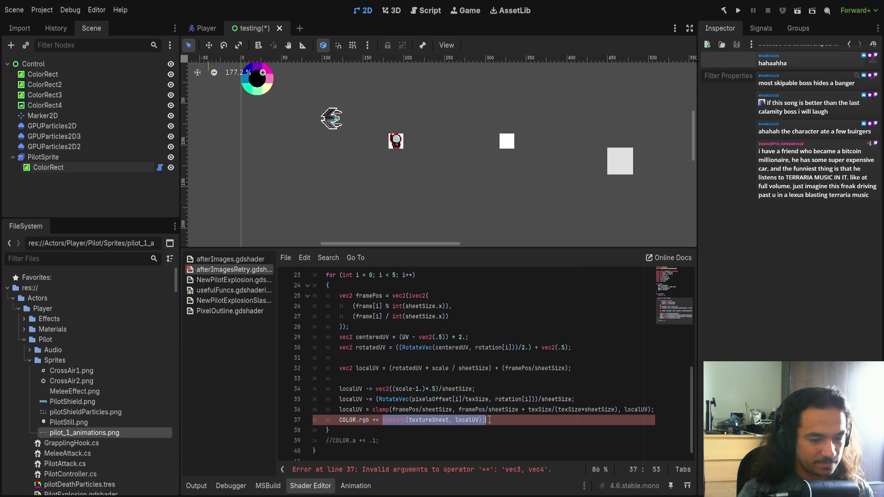
{"action": "key", "text": "shift+Left"}
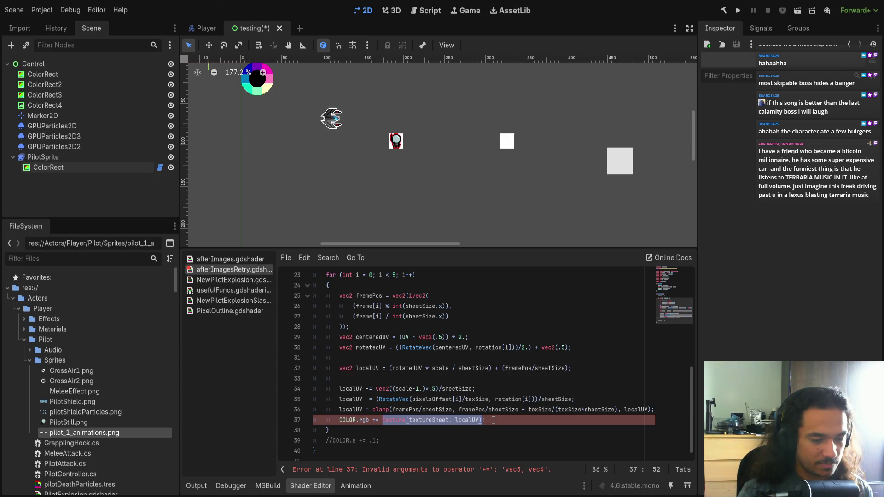
{"action": "key", "text": "BackSpace"}
{"action": "type", "text": "currentC"}
{"action": "key", "text": "Return"}
Step: Insert a blank line above the COLOR.rgb addition
{"action": "key", "text": "Left"}
{"action": "key", "text": "Left"}
{"action": "key", "text": "Left"}
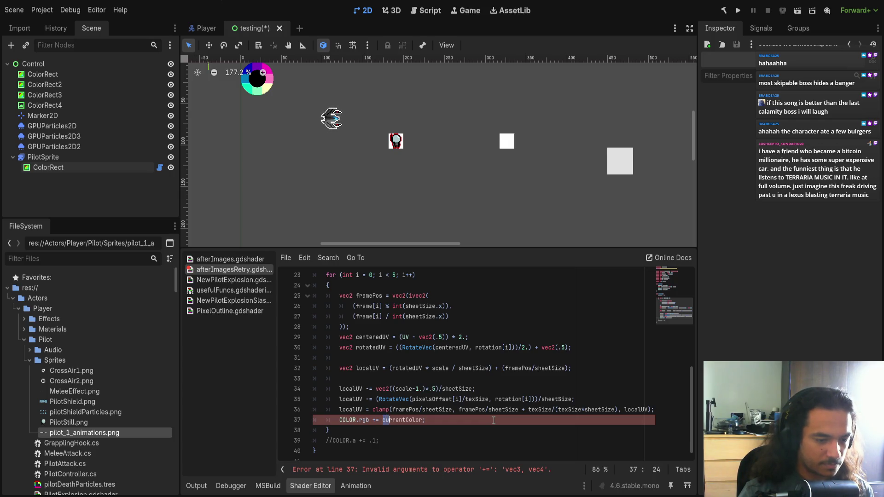
{"action": "key", "text": "Home"}
{"action": "key", "text": "Return"}
{"action": "key", "text": "Up"}
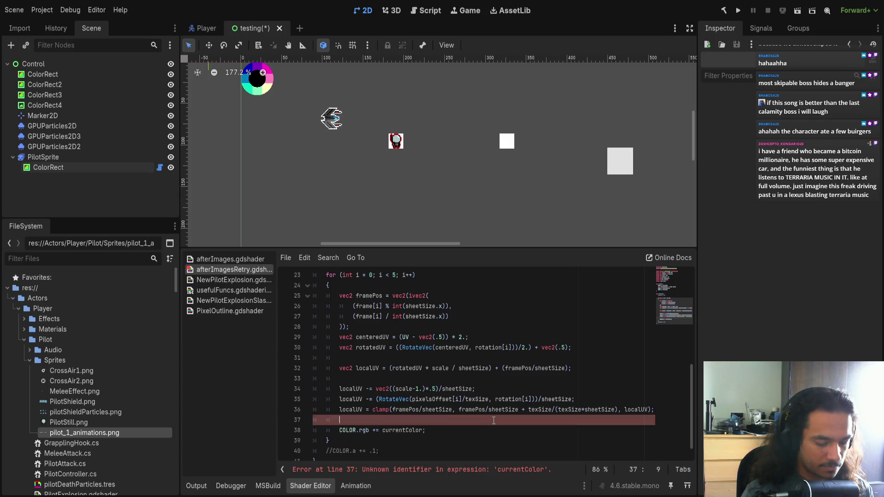
Step: Declare vec4 currentColor = texture(textureSheet, localUV) on line 37
{"action": "type", "text": "f"}
{"action": "key", "text": "BackSpace"}
{"action": "type", "text": "vec4 cir"}
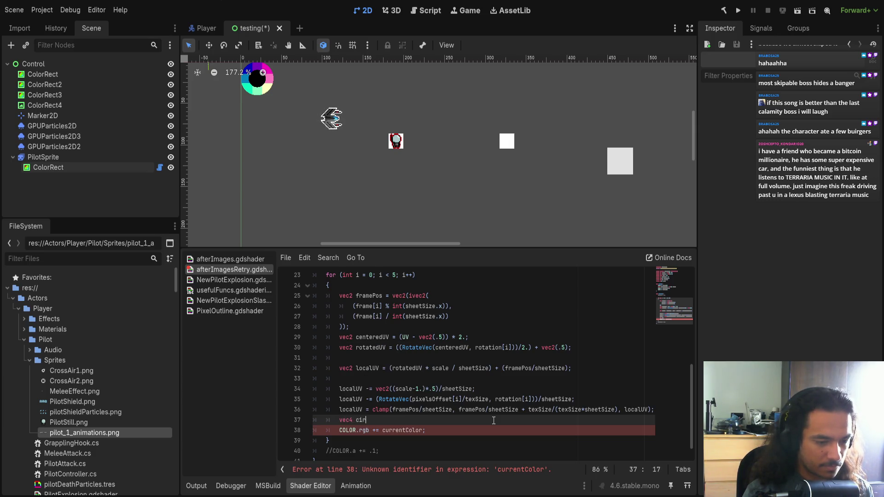
{"action": "key", "text": "BackSpace"}
{"action": "type", "text": "urrentColo"}
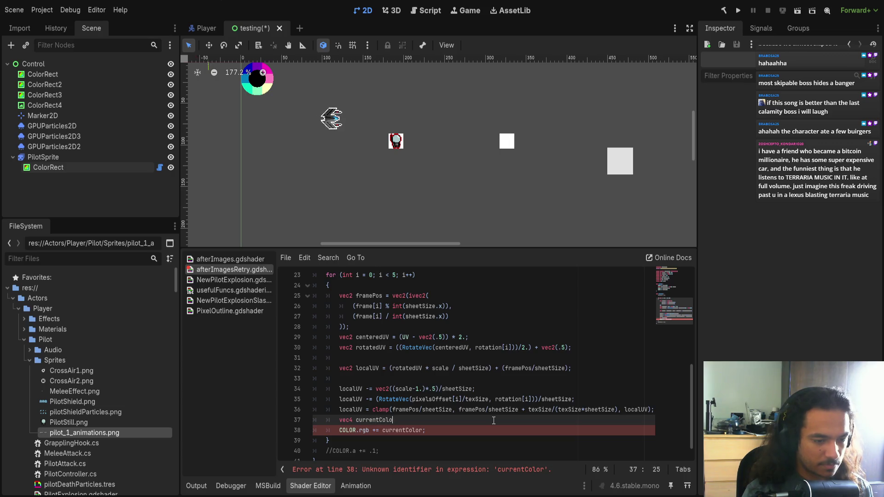
{"action": "type", "text": "r = texture(textureSheet, localUV);"}
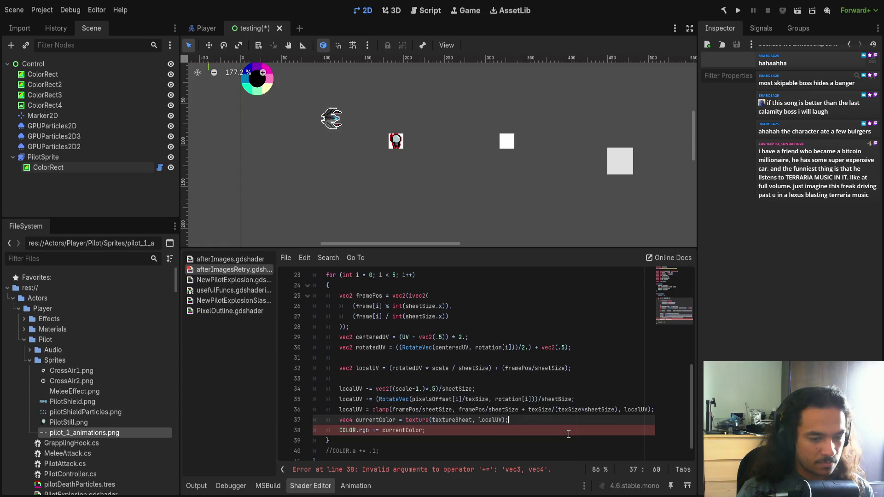
{"action": "key", "text": "Left"}
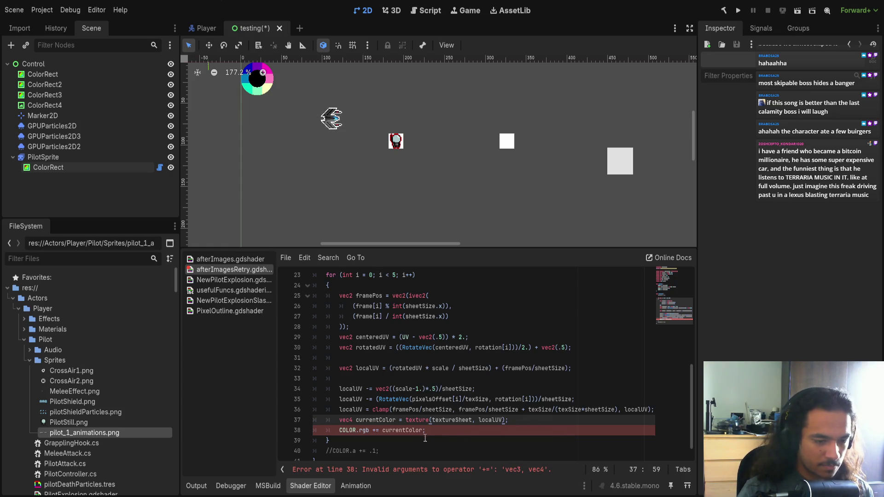
Step: Append .rgb to currentColor on line 38 and leave a blank line above the addition
{"action": "left_click", "coordinate": [425, 431]}
{"action": "type", "text": ".rgb"}
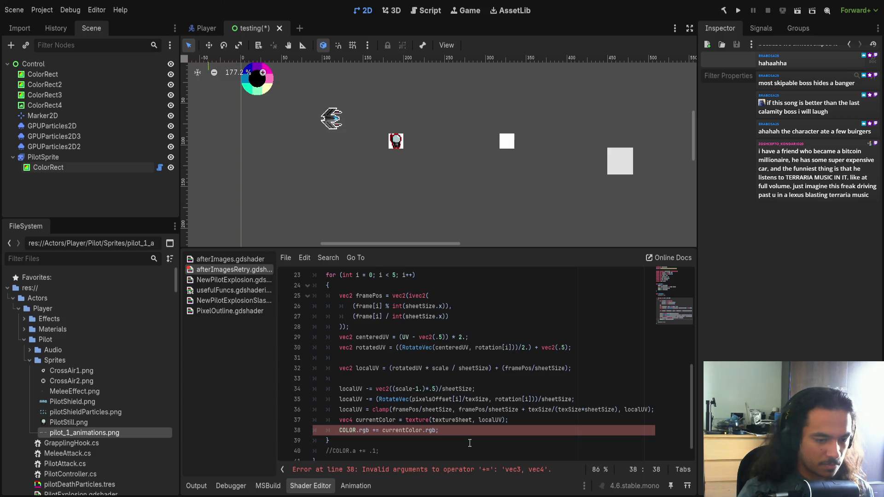
{"action": "left_click", "coordinate": [453, 433]}
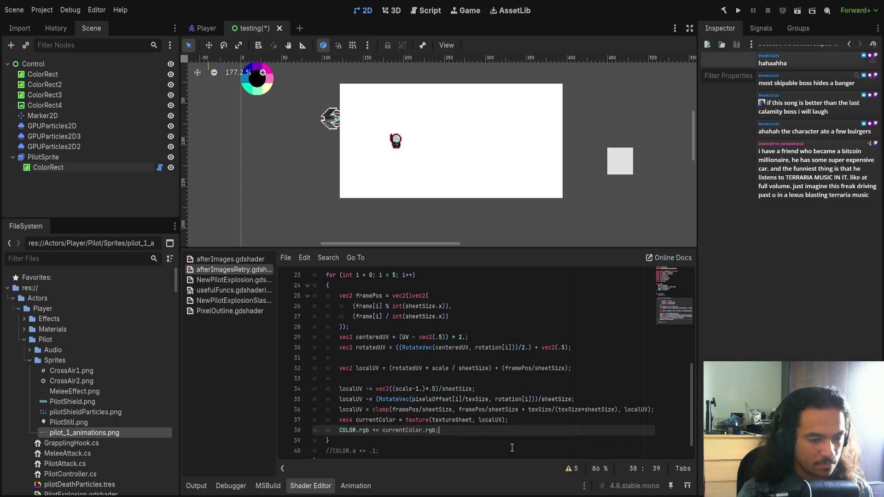
{"action": "key", "text": "Return"}
{"action": "type", "text": "COLOR"}
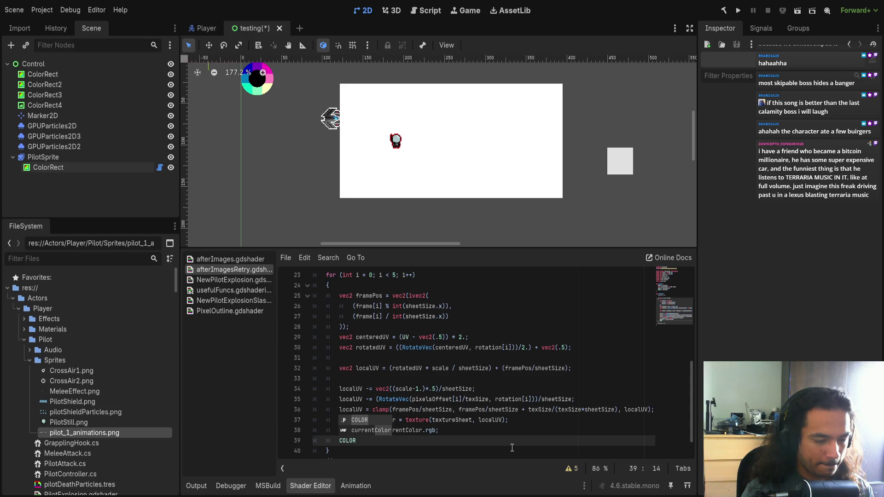
{"action": "key", "text": "BackSpace"}
{"action": "key", "text": "BackSpace"}
{"action": "key", "text": "BackSpace"}
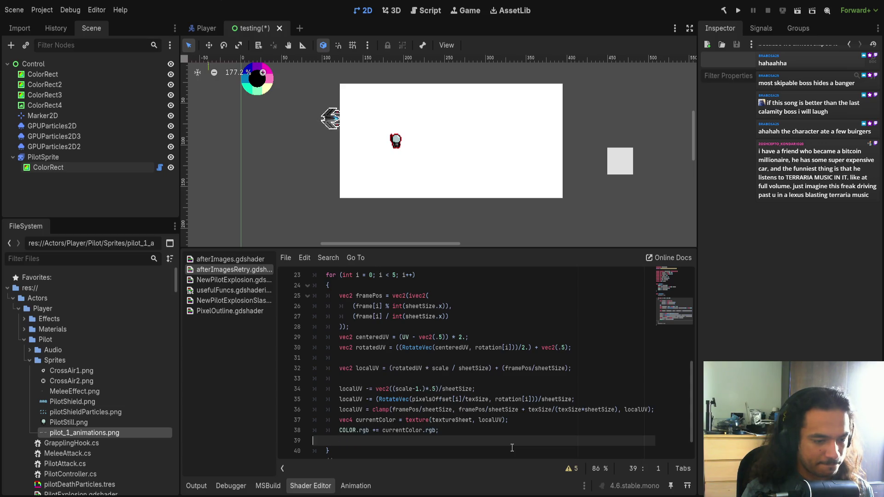
{"action": "key", "text": "BackSpace"}
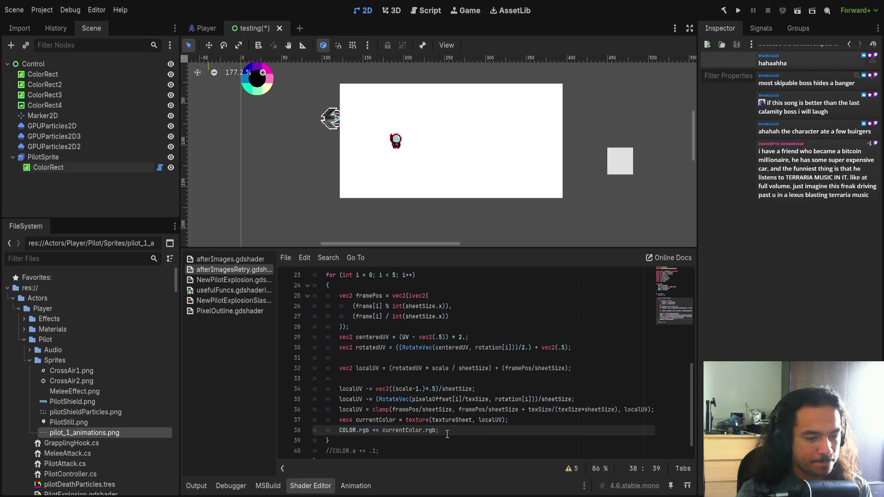
{"action": "key", "text": "Up"}
Step: Put the indented COLOR line under a new if (currentColor.a > 0.) condition
{"action": "key", "text": "Return"}
{"action": "key", "text": "Down"}
{"action": "key", "text": "Tab"}
{"action": "key", "text": "Up"}
{"action": "type", "text": "if currentColor.a"}
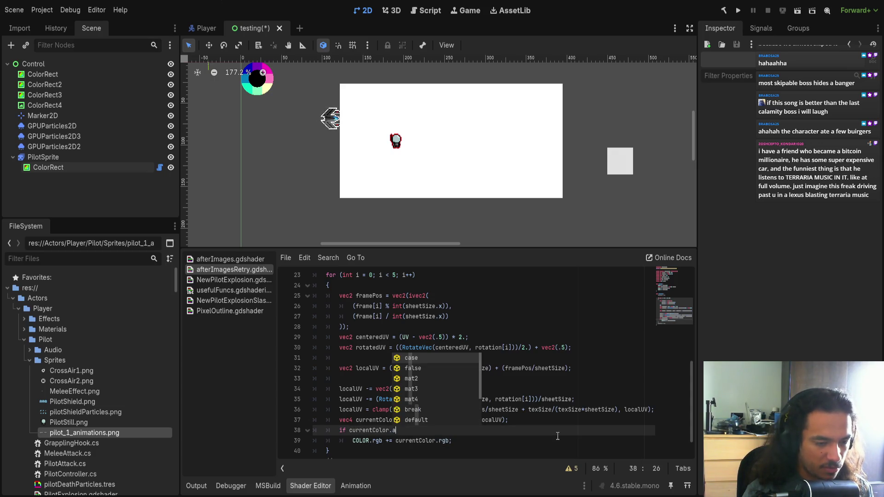
{"action": "type", "text": " ("}
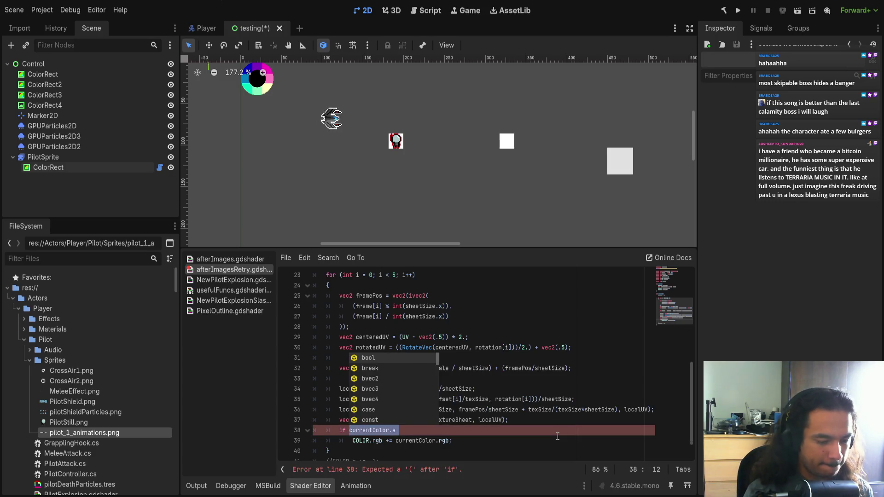
{"action": "key", "text": "BackSpace"}
{"action": "type", "text": "<"}
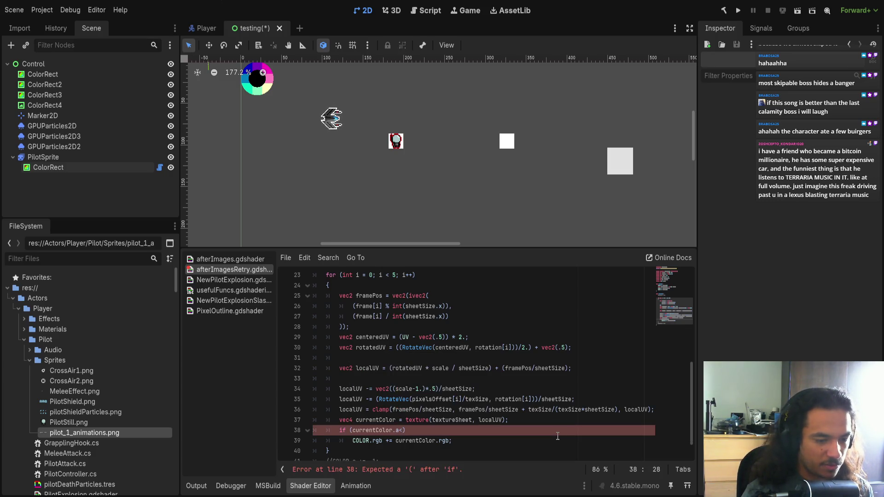
{"action": "key", "text": "BackSpace"}
{"action": "type", "text": ">0"}
{"action": "key", "text": "Left"}
{"action": "key", "text": "Left"}
{"action": "key", "text": "Right"}
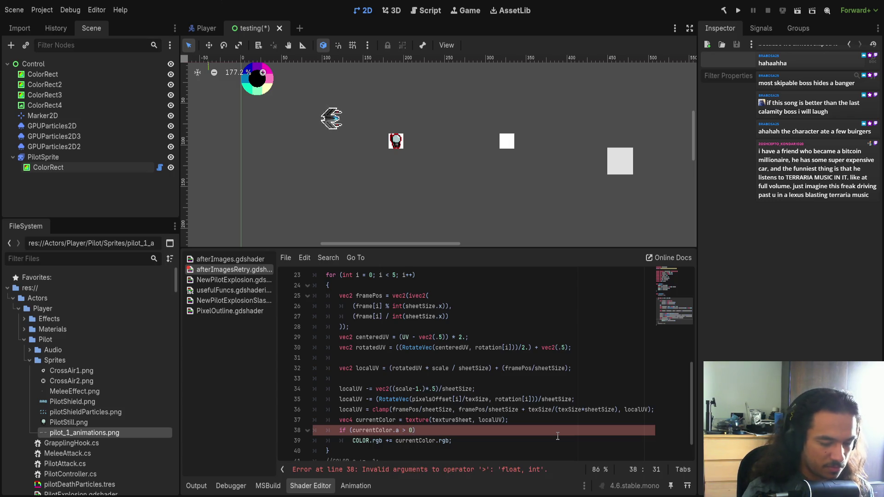
{"action": "type", "text": "."}
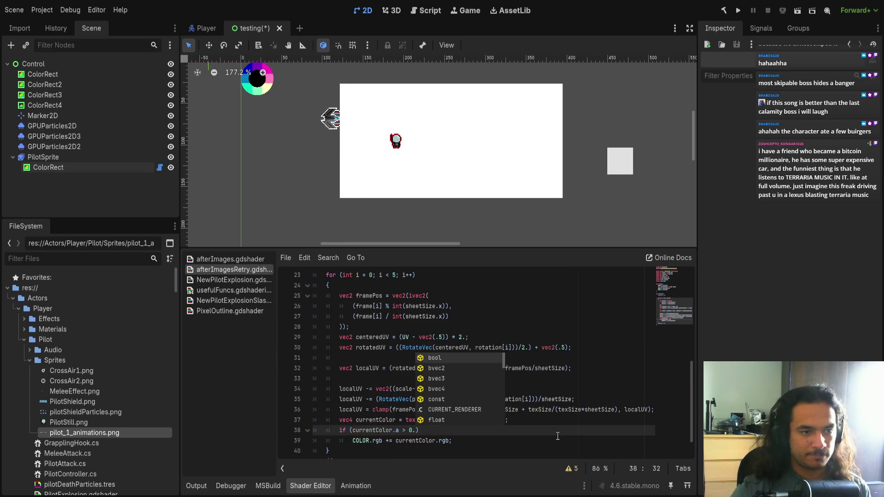
{"action": "left_click", "coordinate": [557, 436]}
Step: Delete the '*' so line 39 reads COLOR.rgb = currentColor.rgb;
{"action": "left_click_drag", "start_coordinate": [351, 431], "coordinate": [436, 428]}
{"action": "scroll", "coordinate": [453, 440], "scroll_direction": "up", "scroll_amount": 3}
{"action": "scroll", "coordinate": [458, 461], "scroll_direction": "down", "scroll_amount": 4}
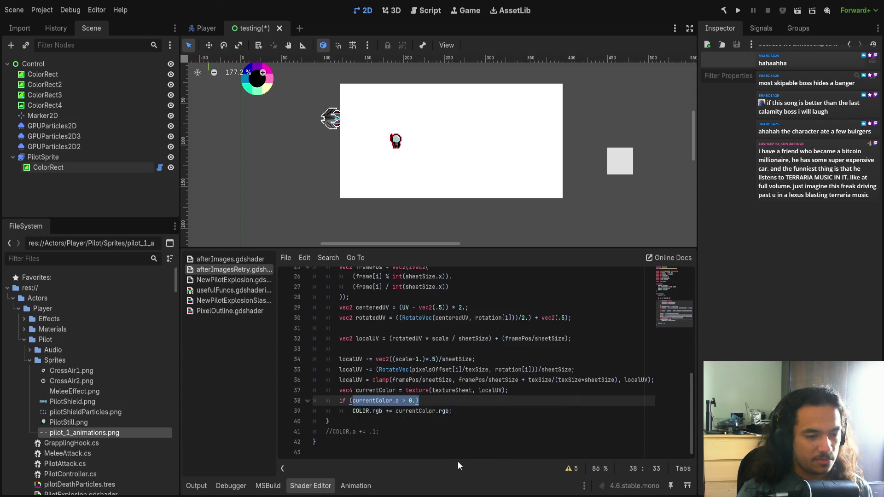
{"action": "left_click", "coordinate": [490, 409]}
{"action": "left_click", "coordinate": [522, 390]}
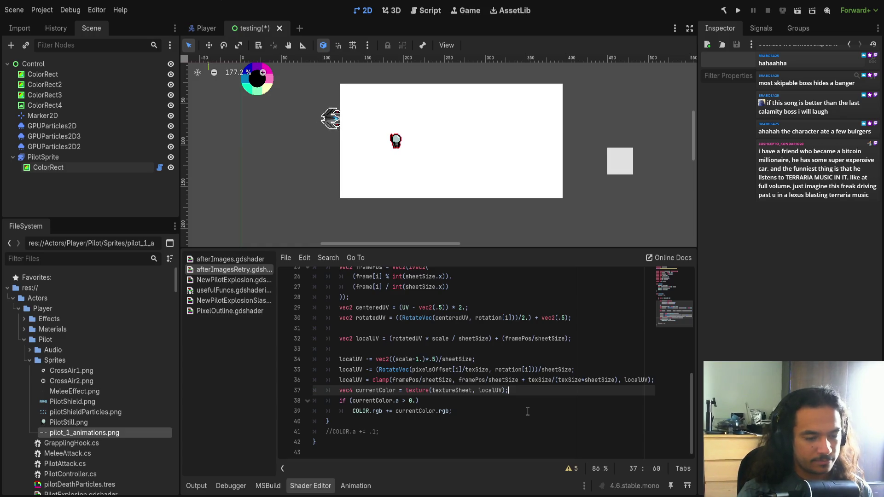
{"action": "left_click", "coordinate": [387, 410]}
{"action": "key", "text": "Delete"}
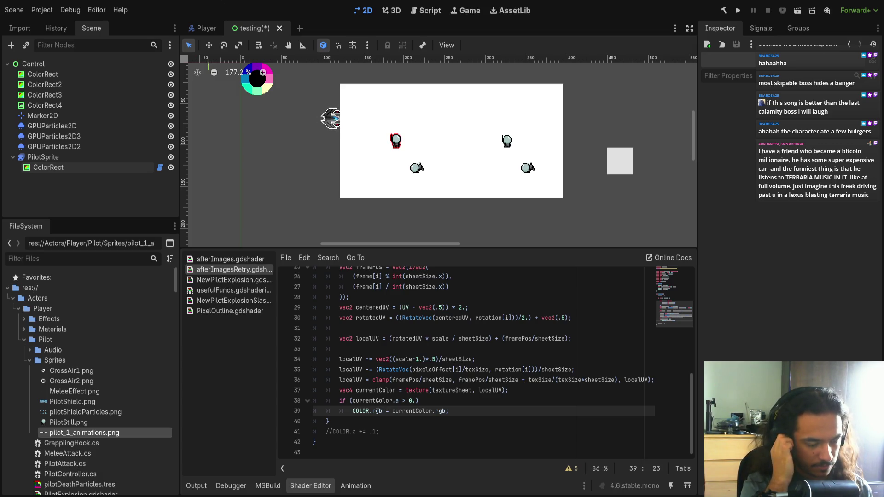
{"action": "left_click", "coordinate": [451, 410]}
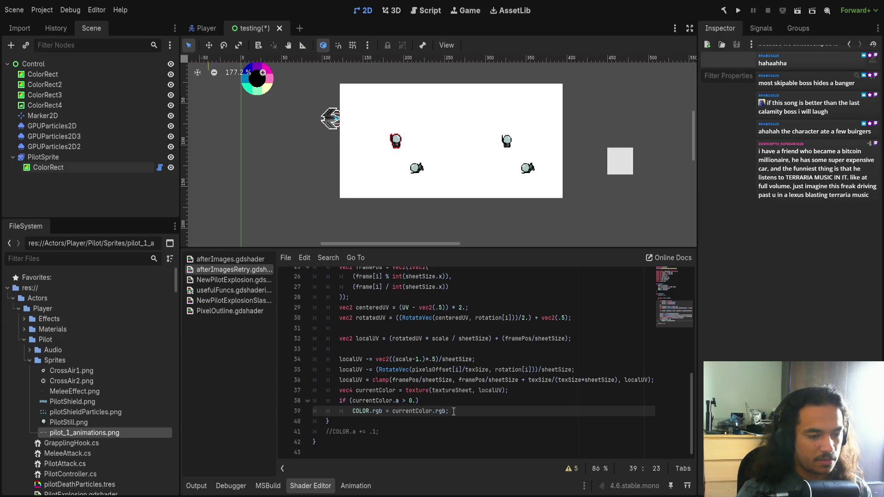
Step: Add an empty line before the loop's closing brace, leaving the assignment unchanged
{"action": "key", "text": "Return"}
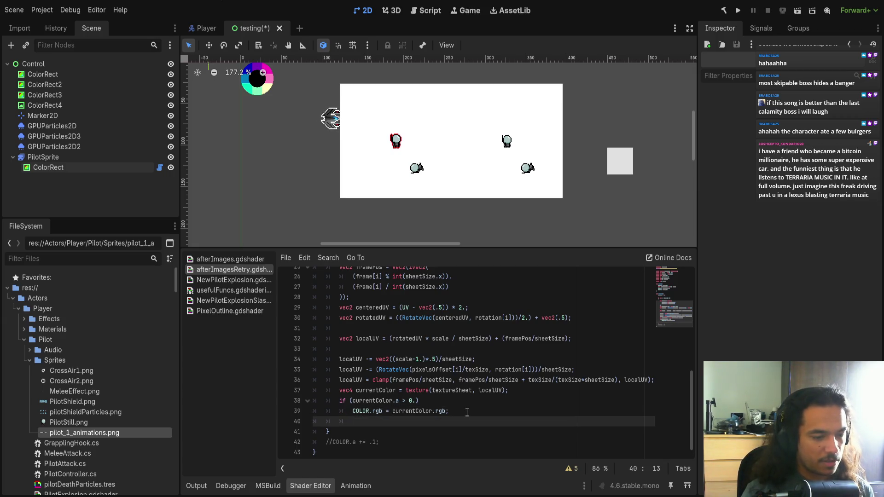
{"action": "key", "text": "ctrl+z"}
{"action": "type", "text": "+"}
{"action": "key", "text": "BackSpace"}
{"action": "key", "text": "Down"}
{"action": "key", "text": "Home"}
{"action": "key", "text": "Return"}
{"action": "key", "text": "Up"}
{"action": "key", "text": "Tab"}
{"action": "type", "text": "COL"}
{"action": "key", "text": "BackSpace"}
{"action": "key", "text": "BackSpace"}
{"action": "key", "text": "BackSpace"}
Step: Insert COLOR.a = 0.; on a new line above the if check
{"action": "key", "text": "Up"}
{"action": "key", "text": "Up"}
{"action": "key", "text": "Up"}
{"action": "key", "text": "End"}
{"action": "key", "text": "Return"}
{"action": "type", "text": "COLOR.a"}
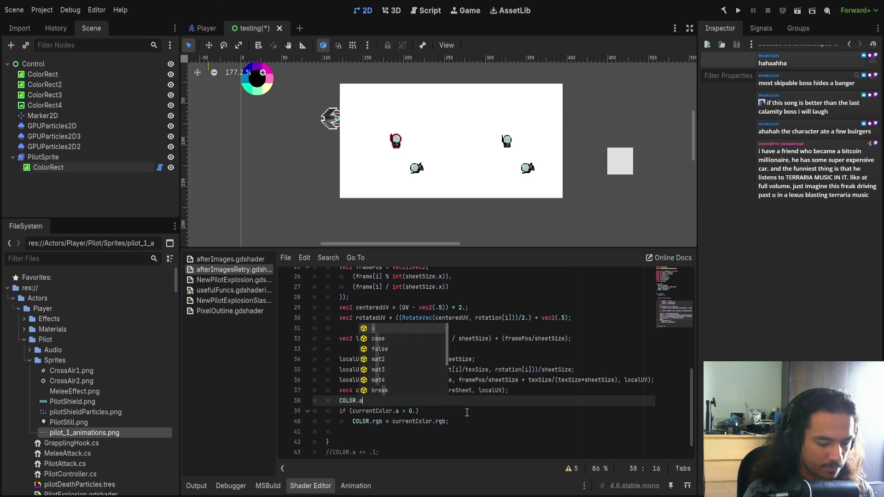
{"action": "type", "text": " = 0;"}
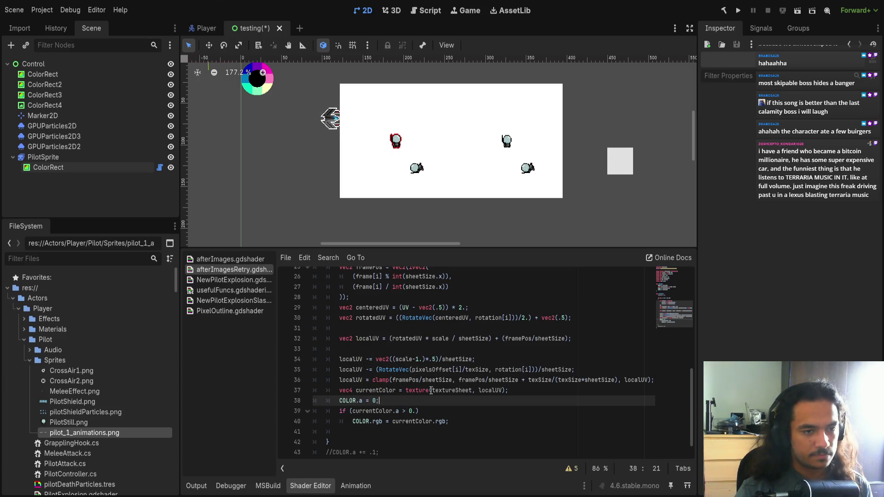
{"action": "key", "text": "BackSpace"}
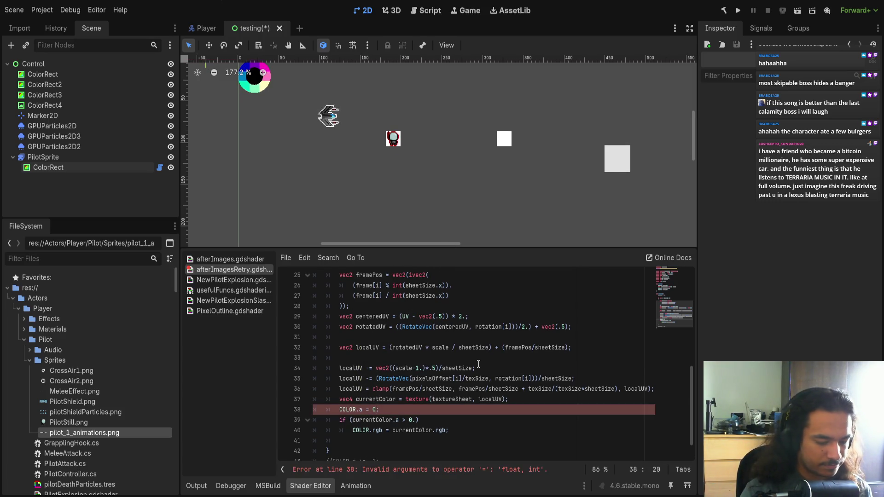
{"action": "type", "text": "."}
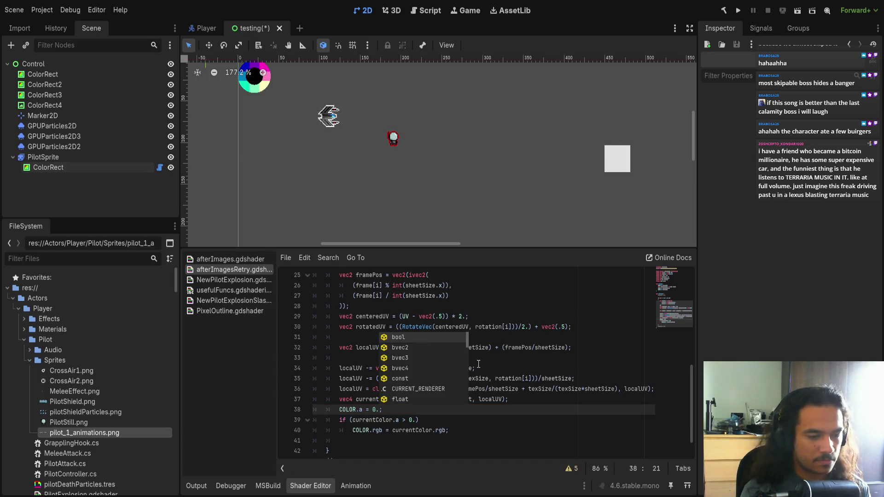
Step: Remove both .rgb suffixes so line 40 reads COLOR = currentColor;
{"action": "double_click", "coordinate": [377, 431]}
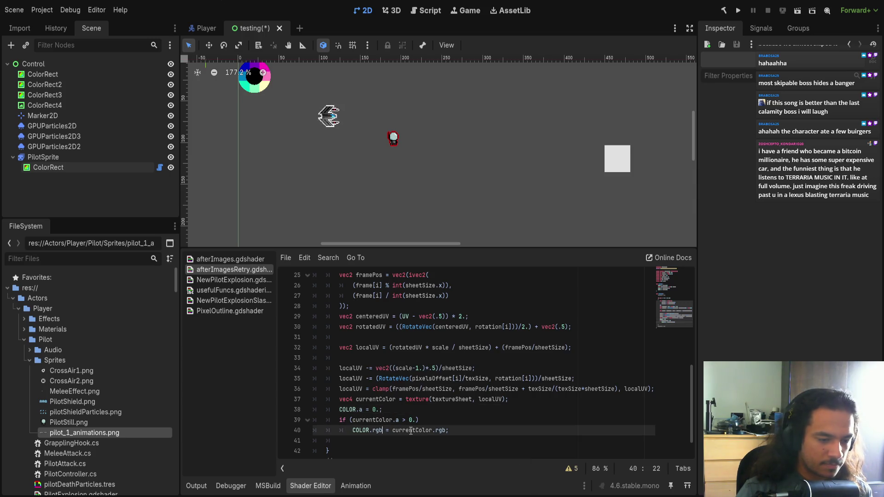
{"action": "key", "text": "ctrl+d"}
{"action": "key", "text": "BackSpace"}
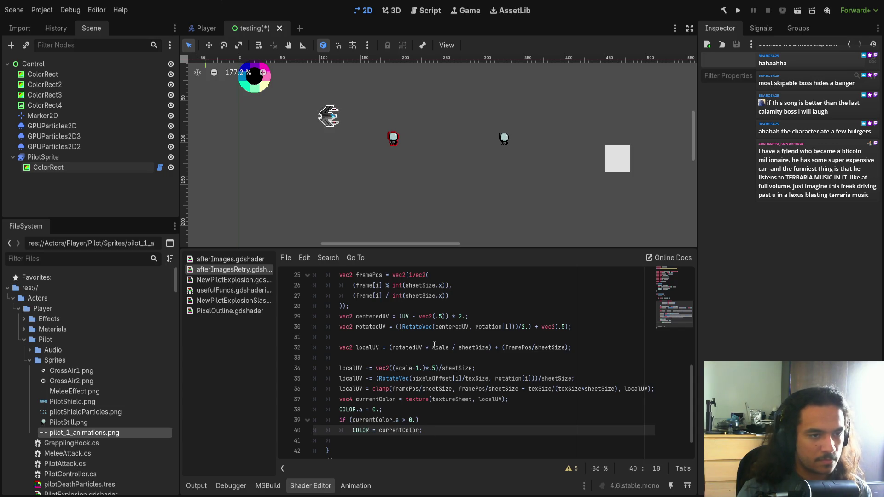
{"action": "left_click", "coordinate": [109, 159]}
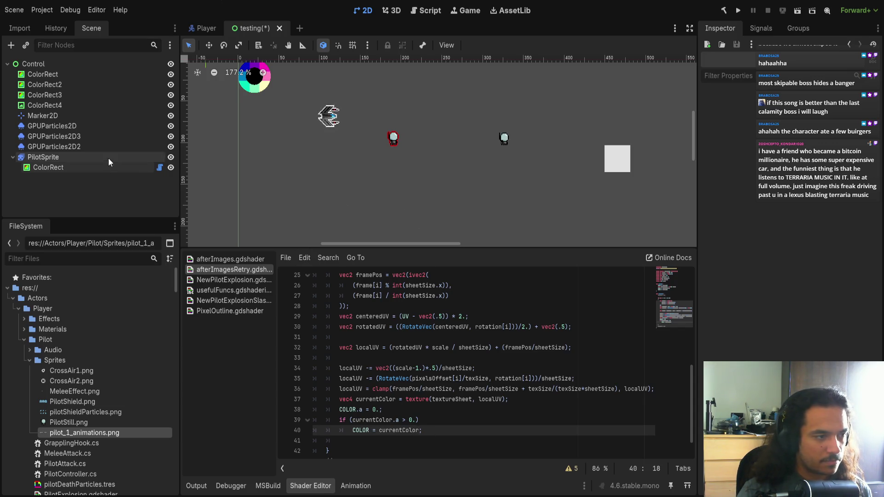
Step: Select the ColorRect node and return to line 40 of the afterImagesRetry shader
{"action": "left_click", "coordinate": [133, 168]}
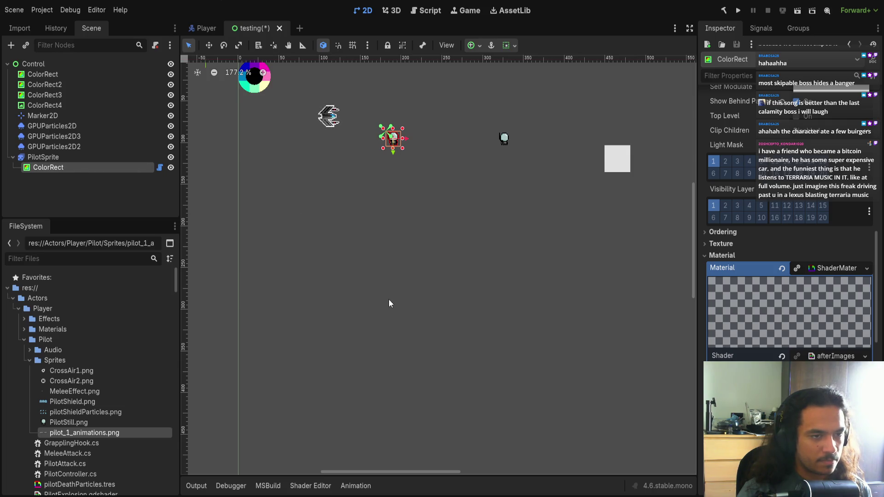
{"action": "left_click", "coordinate": [322, 486]}
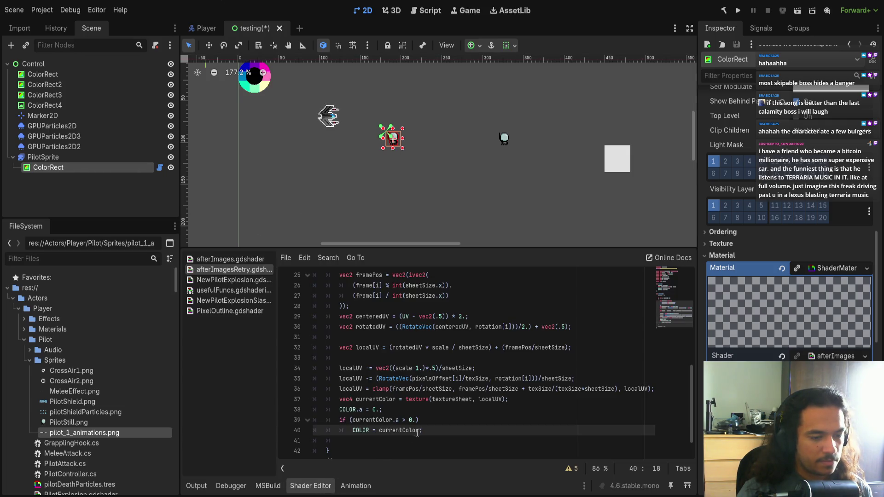
{"action": "left_click", "coordinate": [374, 430]}
{"action": "type", "text": "+"}
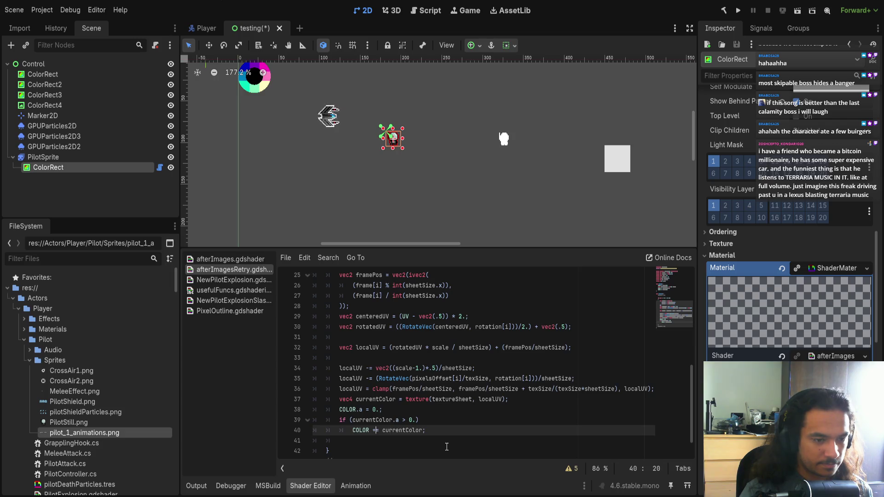
{"action": "key", "text": "BackSpace"}
{"action": "key", "text": "End"}
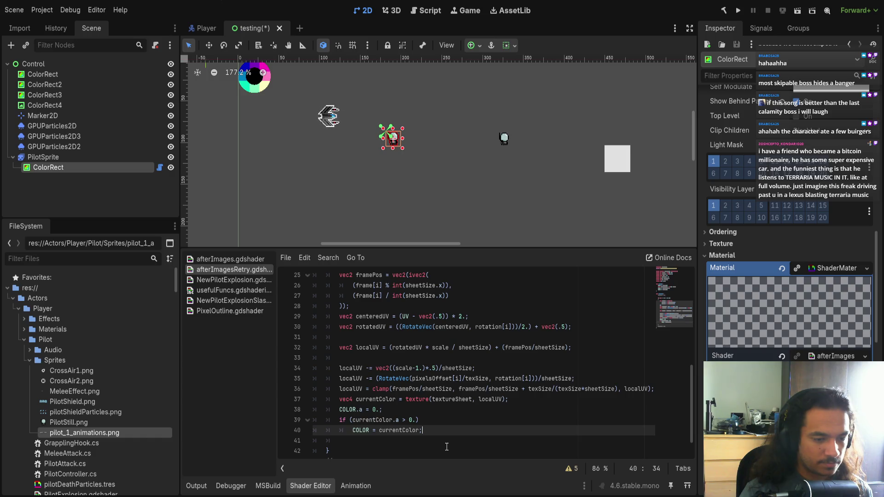
{"action": "scroll", "coordinate": [430, 375], "scroll_direction": "up", "scroll_amount": 1}
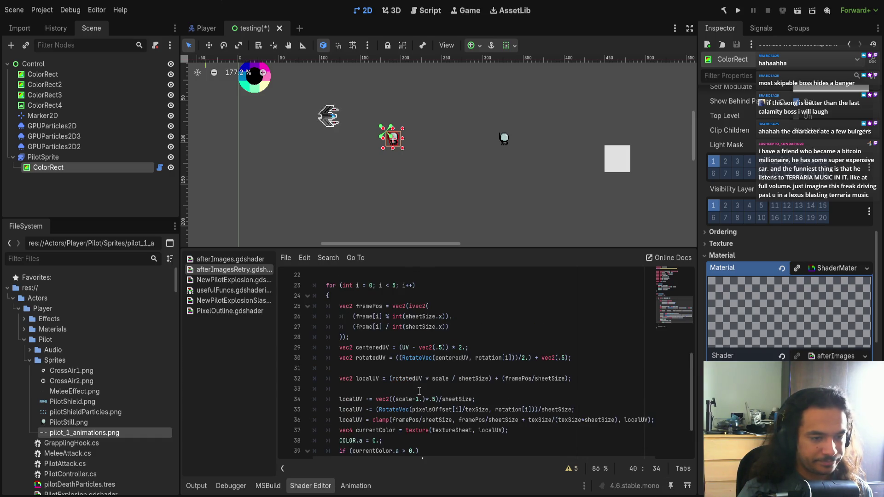
{"action": "scroll", "coordinate": [419, 390], "scroll_direction": "down", "scroll_amount": 1}
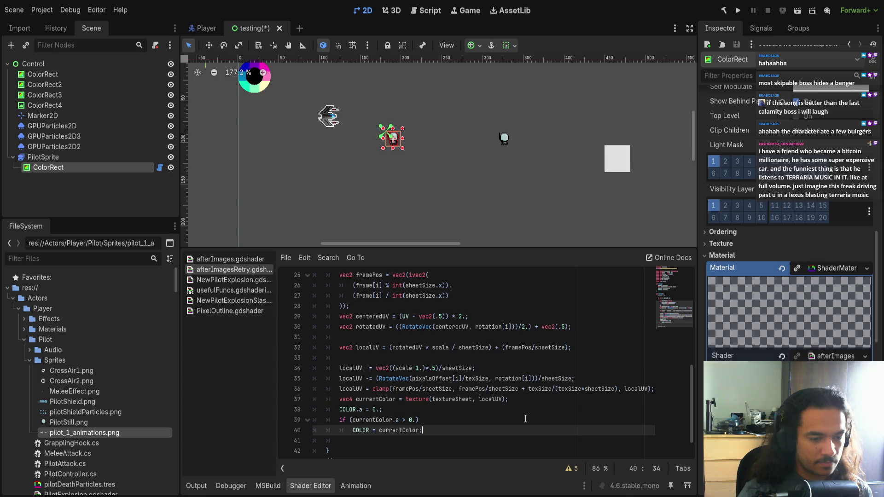
Step: Wrap the COLOR assignment in { } braces under the if check and save the scene
{"action": "key", "text": "Up"}
{"action": "key", "text": "End"}
{"action": "type", "text": "{"}
{"action": "key", "text": "Down"}
{"action": "key", "text": "End"}
{"action": "type", "text": "}"}
{"action": "key", "text": "Left"}
{"action": "key", "text": "Return"}
{"action": "key", "text": "Return"}
{"action": "key", "text": "shift+Tab"}
{"action": "key", "text": "Up"}
{"action": "key", "text": "End"}
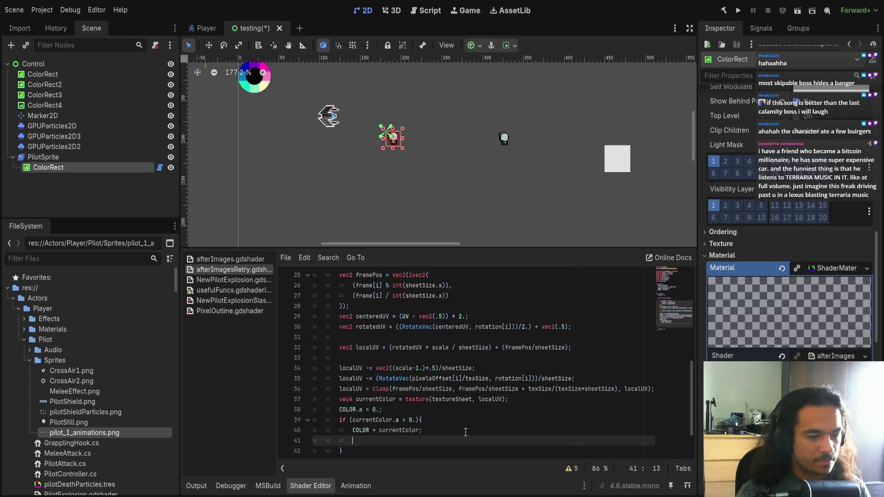
{"action": "scroll", "coordinate": [395, 409], "scroll_direction": "down", "scroll_amount": 3}
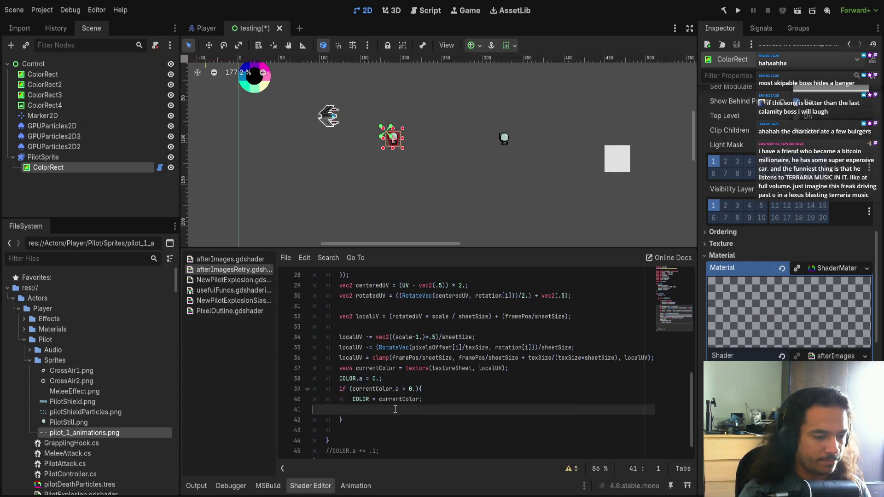
{"action": "key", "text": "ctrl+shift+k"}
{"action": "key", "text": "ctrl+s"}
Step: Add a blank line inside the if block after the COLOR assignment
{"action": "left_click", "coordinate": [395, 379]}
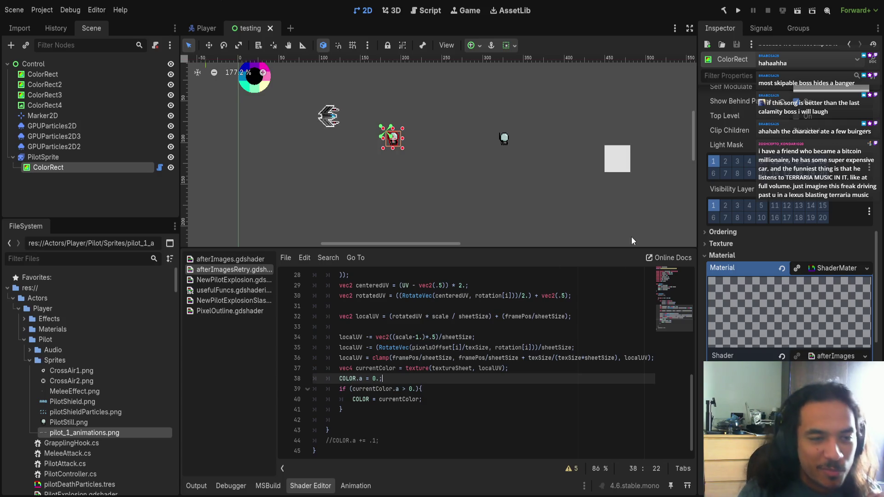
{"action": "left_click", "coordinate": [430, 400]}
{"action": "key", "text": "Return"}
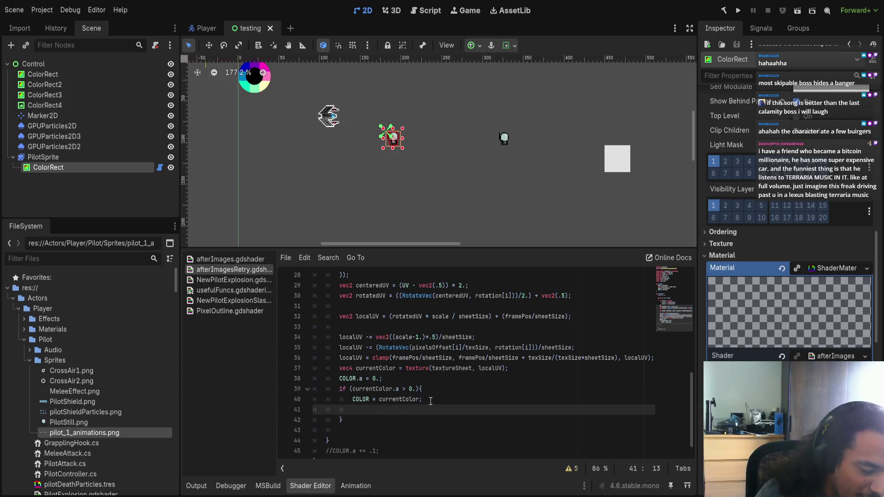
Step: Retune Pixels Offset element 0 in the shader parameters, setting its y to 0
{"action": "scroll", "coordinate": [816, 154], "scroll_direction": "down", "scroll_amount": 15}
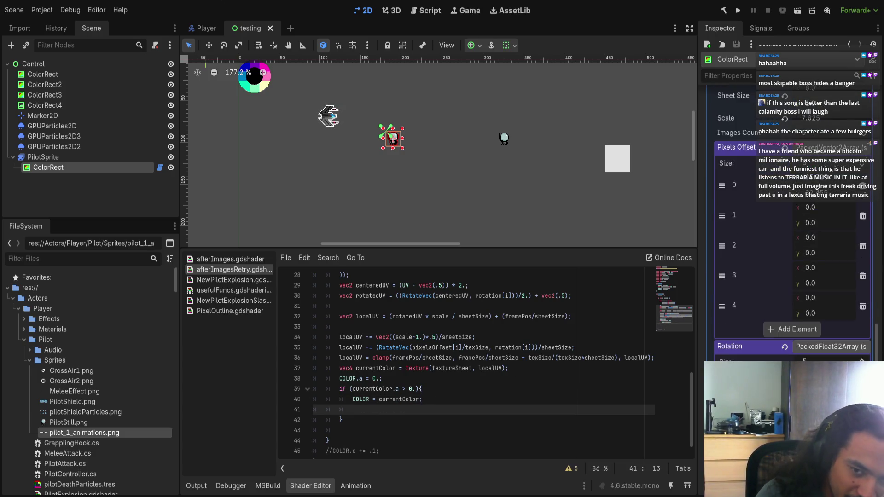
{"action": "left_click_drag", "start_coordinate": [816, 143], "coordinate": [822, 142]}
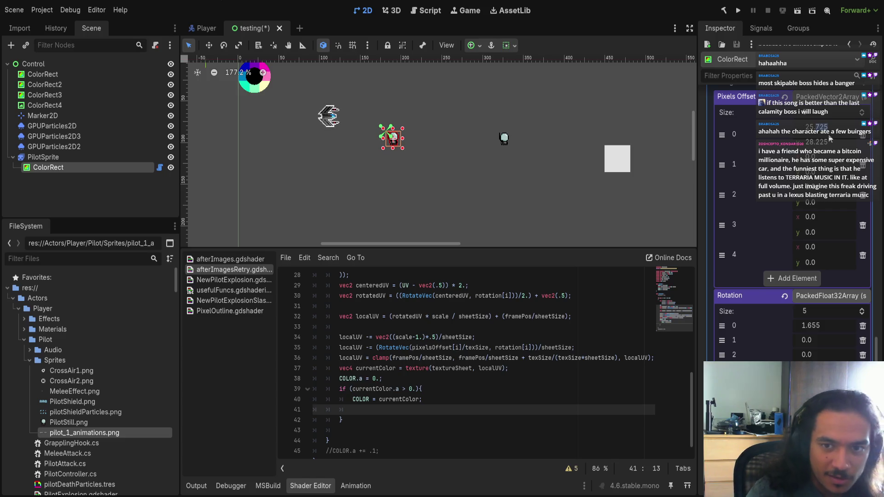
{"action": "left_click", "coordinate": [832, 141]}
{"action": "type", "text": "0"}
{"action": "key", "text": "Return"}
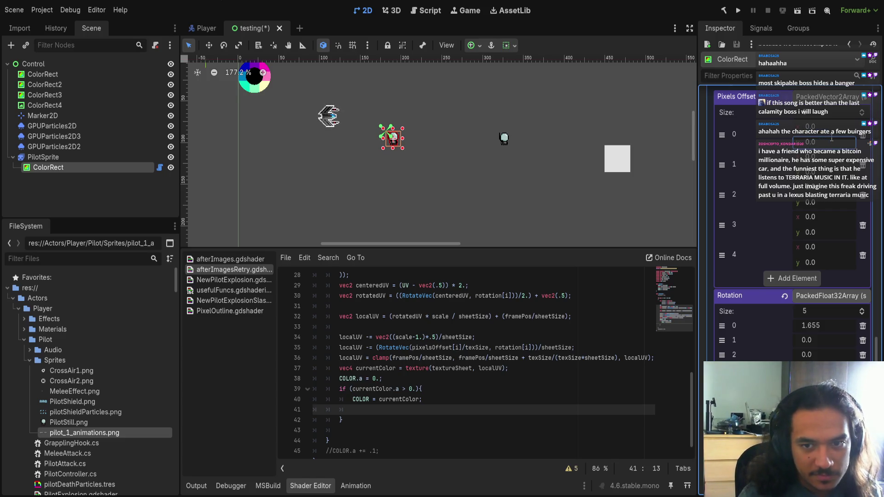
{"action": "left_click_drag", "start_coordinate": [797, 138], "coordinate": [815, 137]}
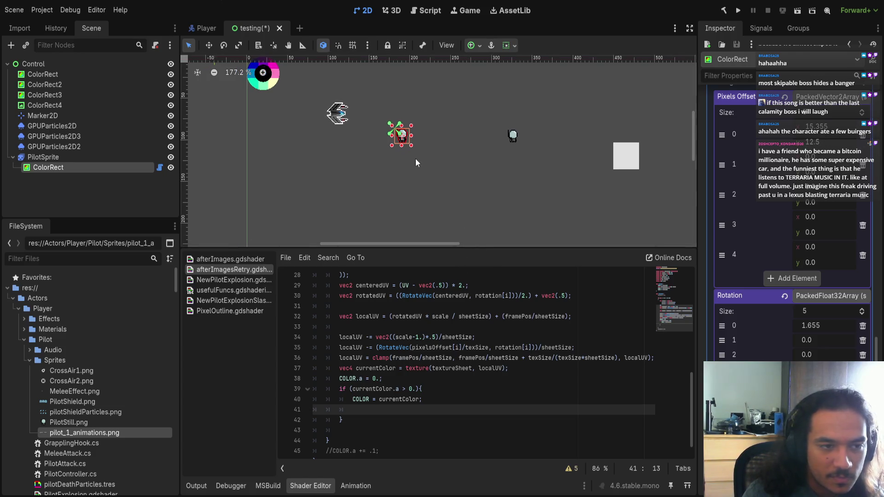
{"action": "scroll", "coordinate": [415, 159], "scroll_direction": "up", "scroll_amount": 3}
Step: Change line 40 to COLOR += currentColor;
{"action": "left_click", "coordinate": [374, 399]}
{"action": "type", "text": "+"}
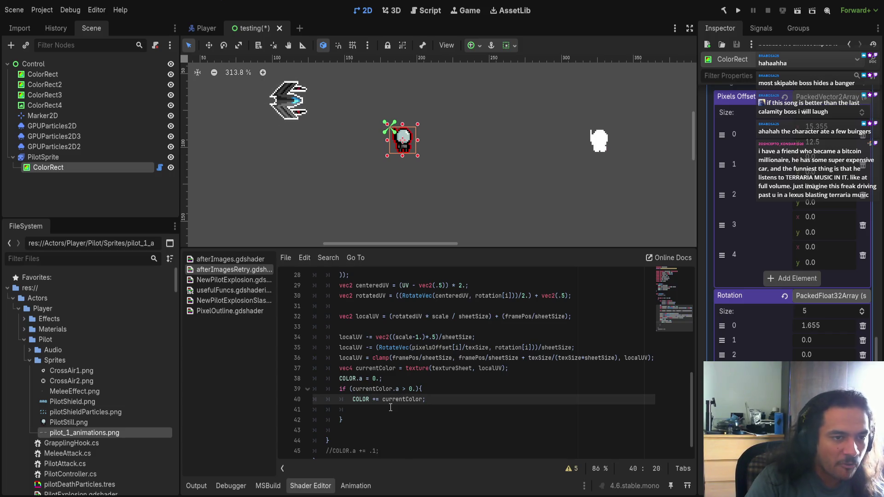
{"action": "scroll", "coordinate": [547, 147], "scroll_direction": "down", "scroll_amount": 1}
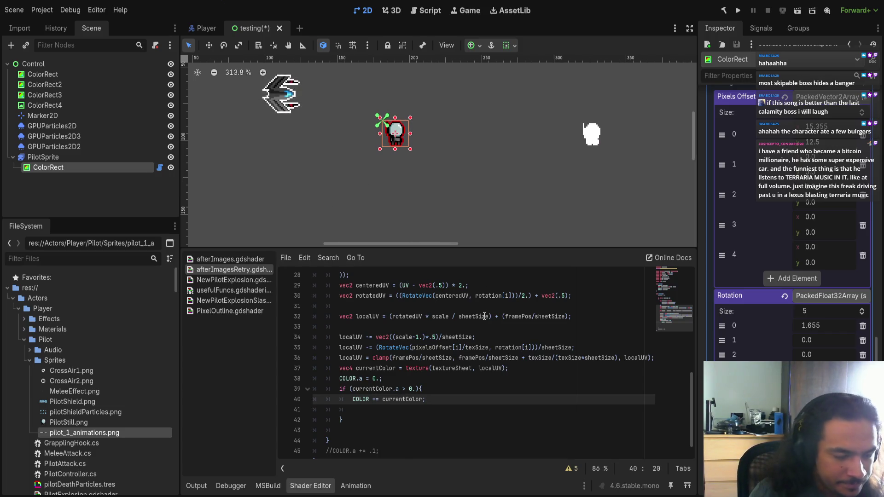
{"action": "scroll", "coordinate": [419, 371], "scroll_direction": "up", "scroll_amount": 3}
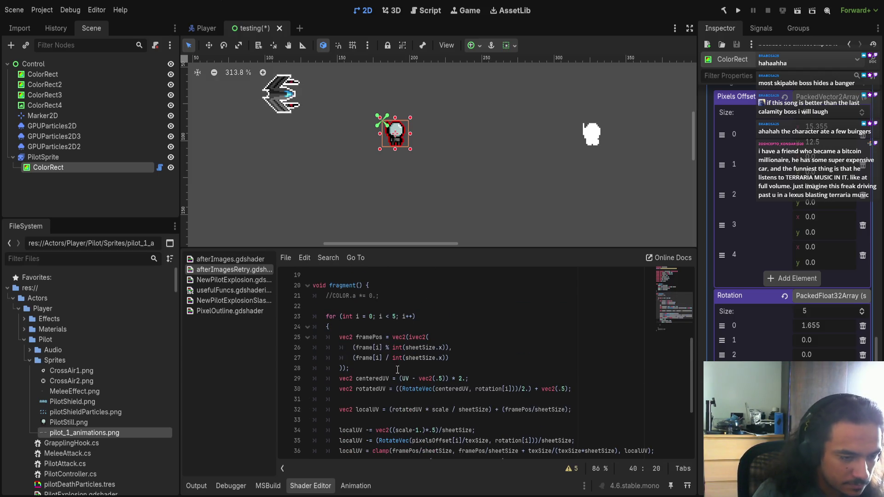
Step: Drag Rotation element 0 to 1.97 and element 4 to 1.505 in the Inspector
{"action": "left_click", "coordinate": [355, 326]}
{"action": "scroll", "coordinate": [359, 328], "scroll_direction": "down", "scroll_amount": 1}
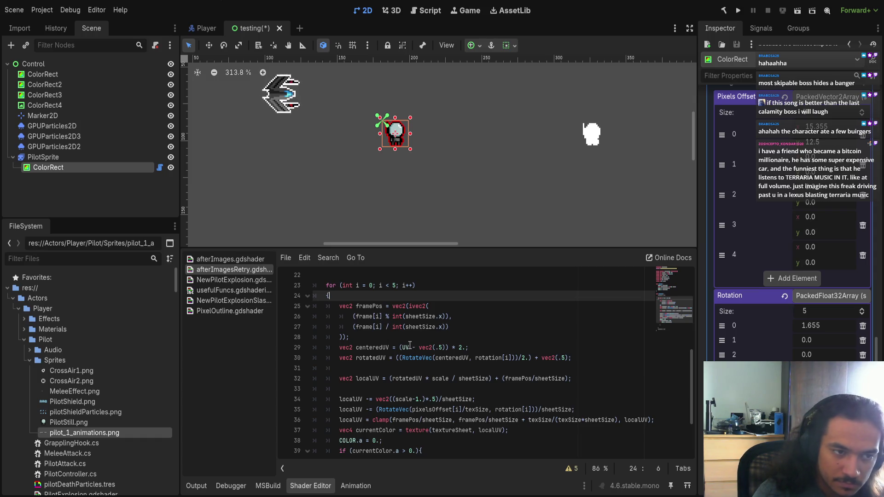
{"action": "scroll", "coordinate": [410, 339], "scroll_direction": "up", "scroll_amount": 4}
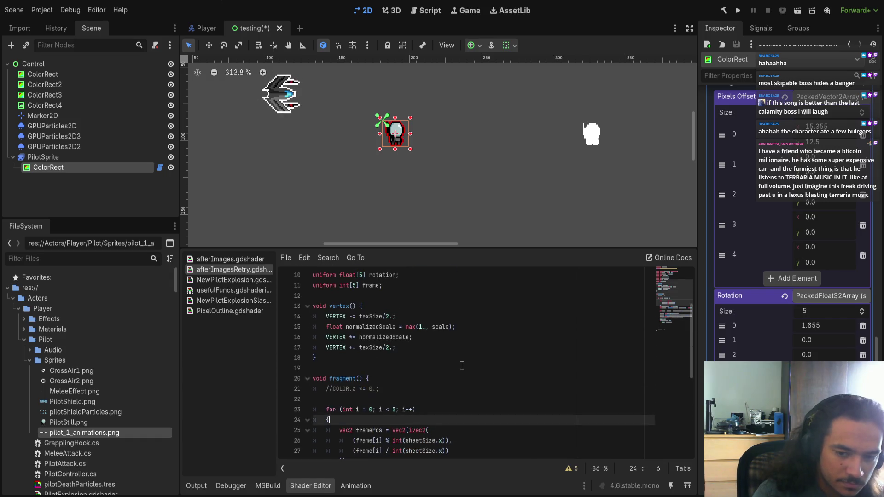
{"action": "scroll", "coordinate": [462, 365], "scroll_direction": "down", "scroll_amount": 3}
{"action": "scroll", "coordinate": [792, 230], "scroll_direction": "down", "scroll_amount": 2}
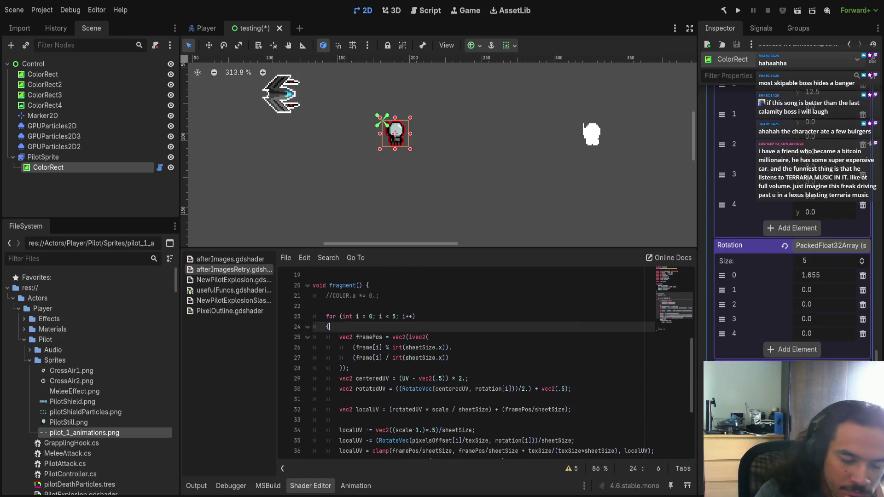
{"action": "scroll", "coordinate": [527, 382], "scroll_direction": "down", "scroll_amount": 1}
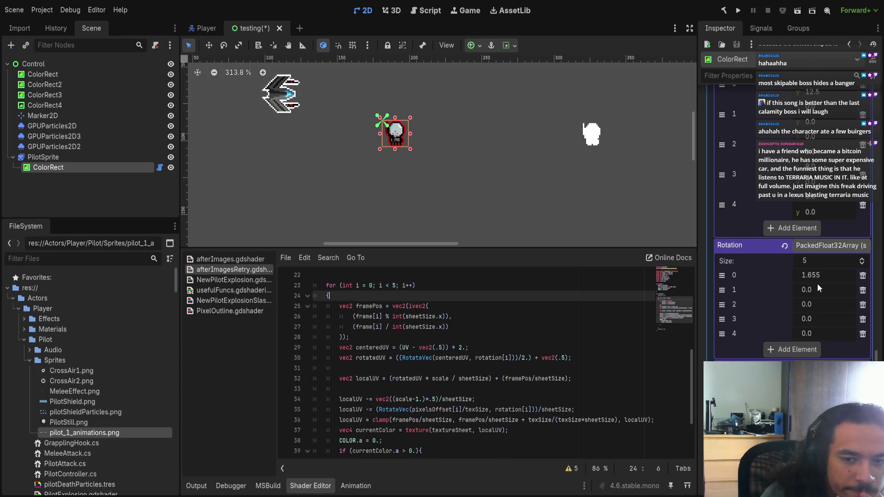
{"action": "left_click_drag", "start_coordinate": [811, 275], "coordinate": [829, 275]}
{"action": "left_click_drag", "start_coordinate": [808, 332], "coordinate": [851, 332]}
{"action": "scroll", "coordinate": [509, 359], "scroll_direction": "down", "scroll_amount": 2}
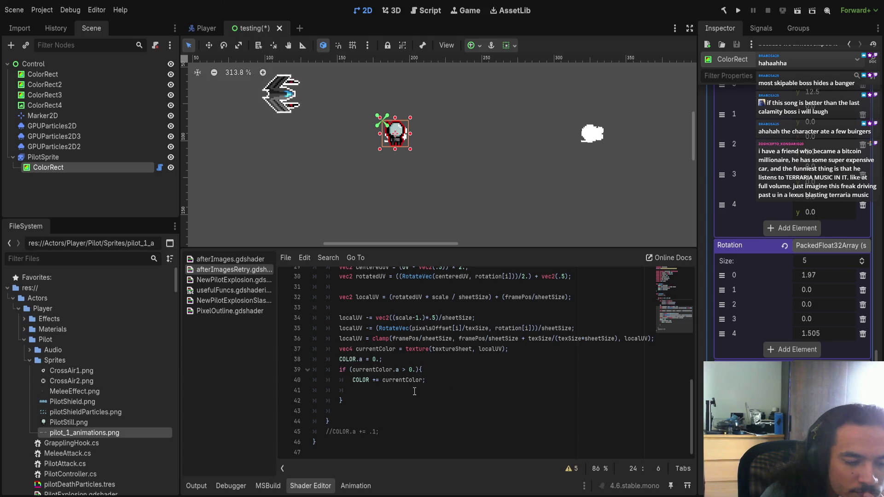
{"action": "left_click", "coordinate": [381, 380]}
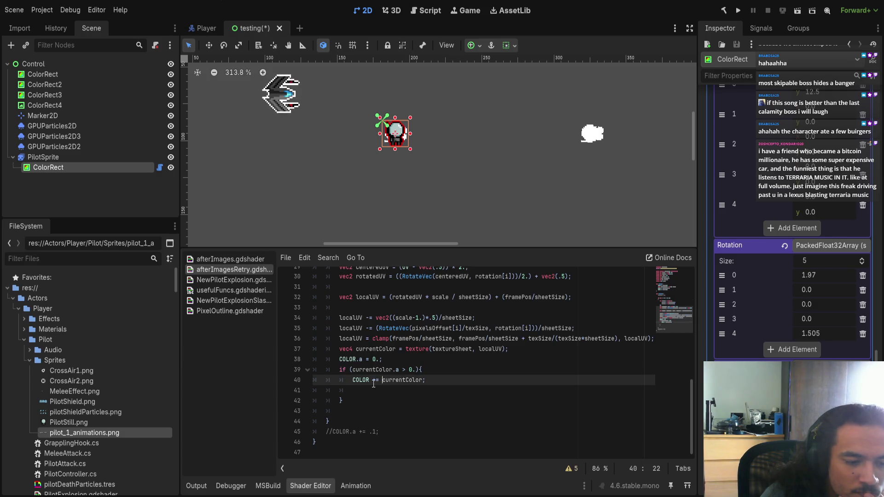
Step: Delete the '+' so line 40 reads COLOR = currentColor;, moving the blank line above it
{"action": "double_click", "coordinate": [374, 380]}
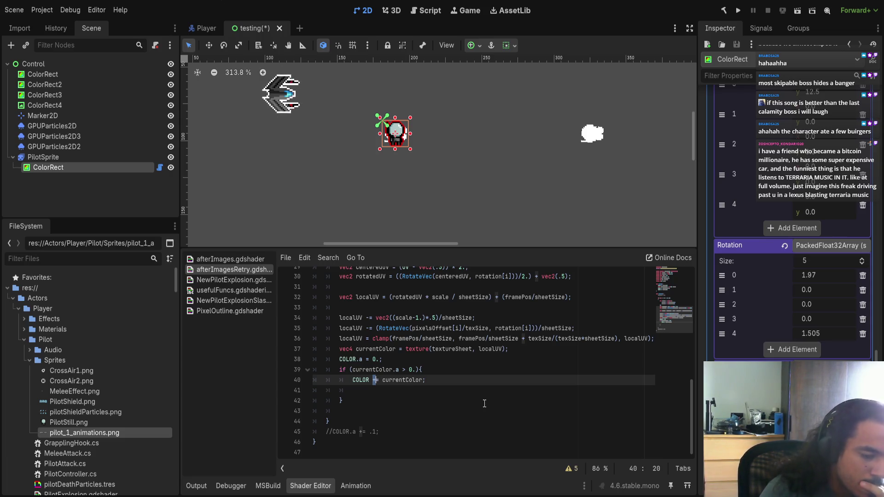
{"action": "key", "text": "BackSpace"}
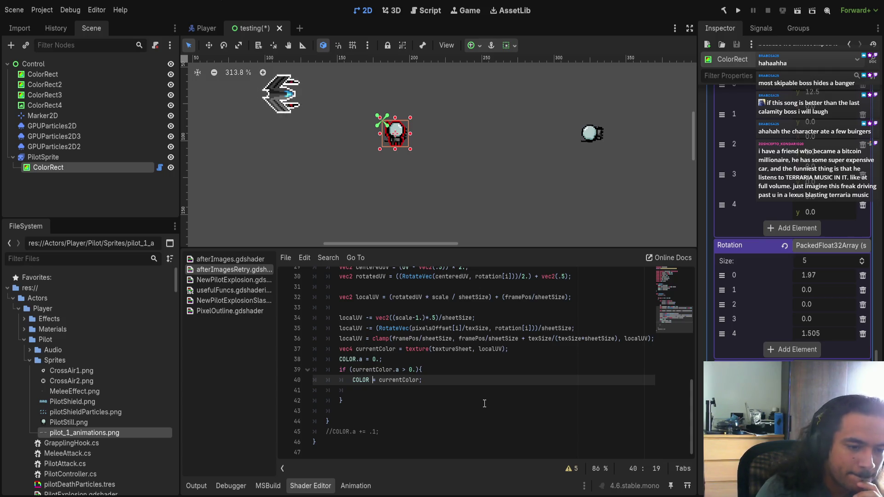
{"action": "left_click", "coordinate": [411, 392]}
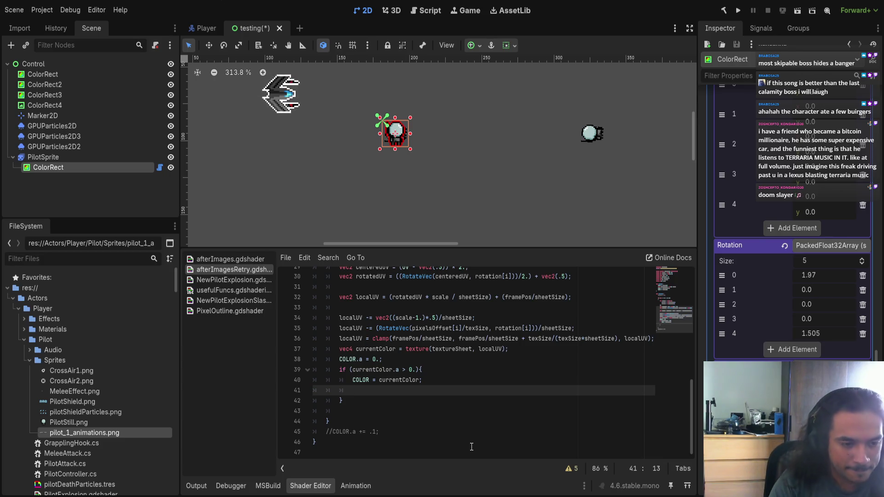
{"action": "key", "text": "alt+Up"}
Step: Add a currentColor.a = i/5 line above COLOR = currentColor
{"action": "type", "text": "cur"}
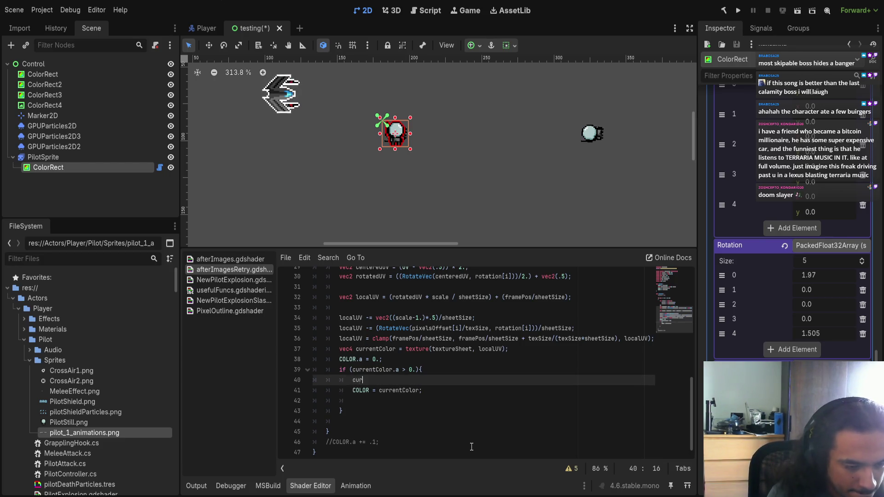
{"action": "type", "text": "rentColor.a"}
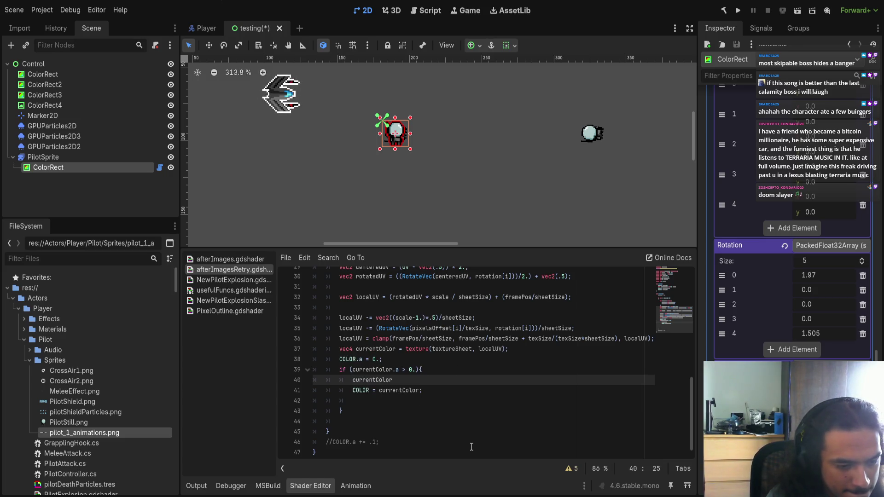
{"action": "type", "text": "a ="}
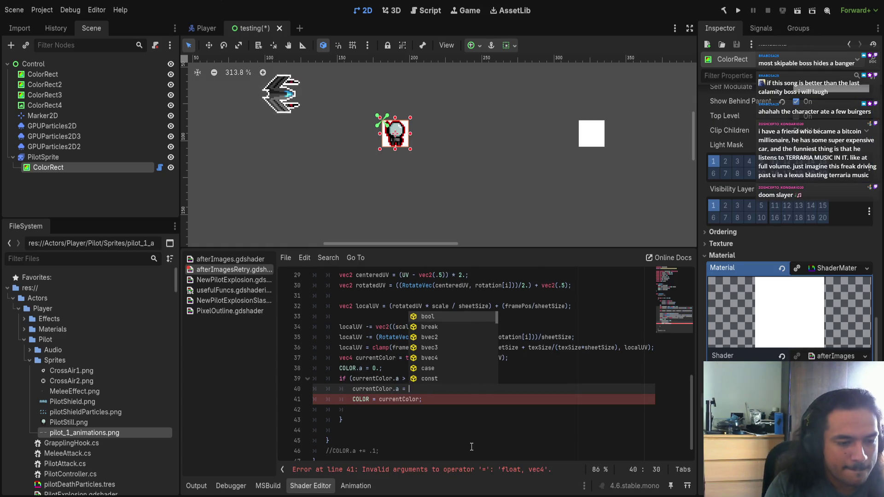
{"action": "key", "text": "Escape"}
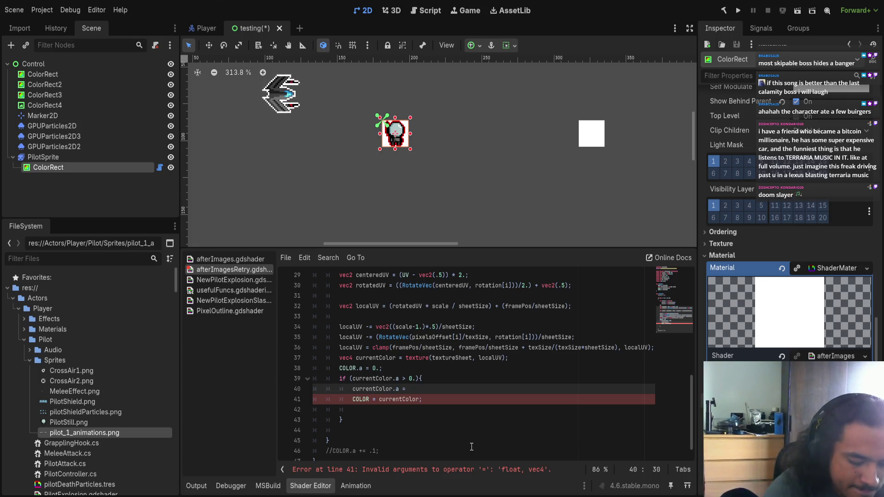
{"action": "type", "text": "/5M"}
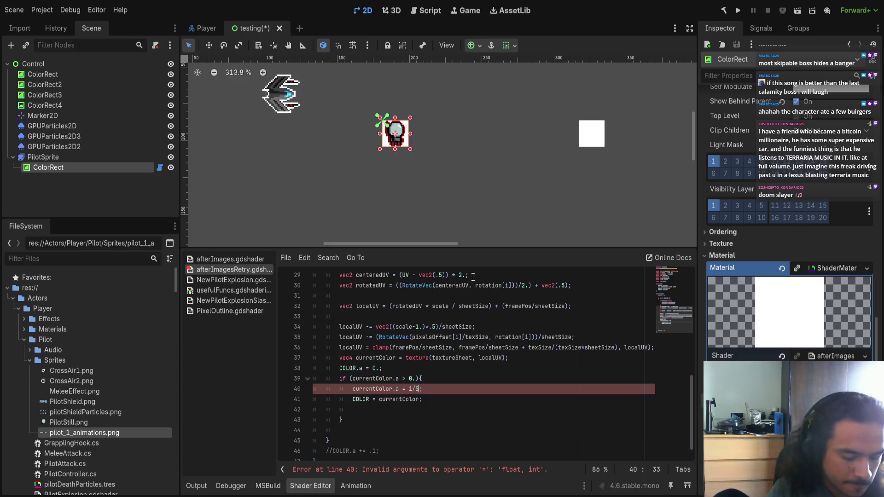
{"action": "key", "text": "ctrl+space"}
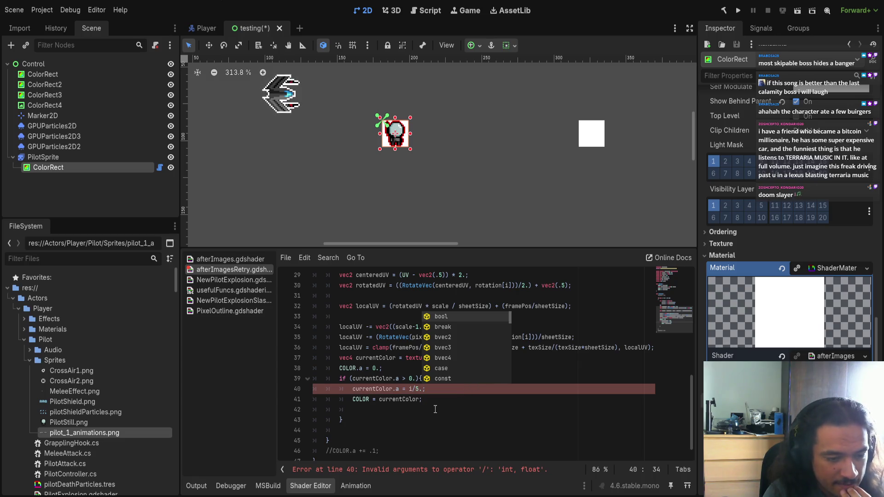
Step: Wrap i in float() so the alpha reads float(i)/5., save, and open afterImages.gdshader
{"action": "left_click", "coordinate": [413, 389]}
{"action": "key", "text": "shift+Left"}
{"action": "type", "text": "("}
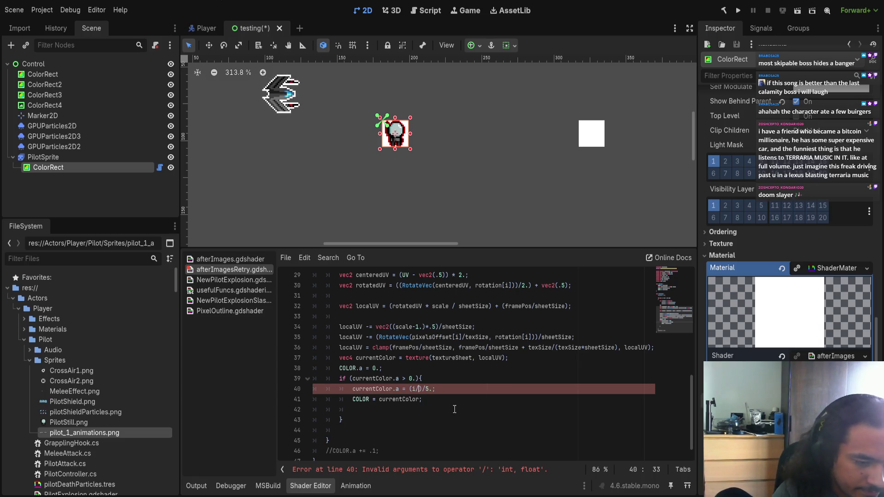
{"action": "key", "text": "BackSpace"}
{"action": "key", "text": "Left"}
{"action": "type", "text": "float"}
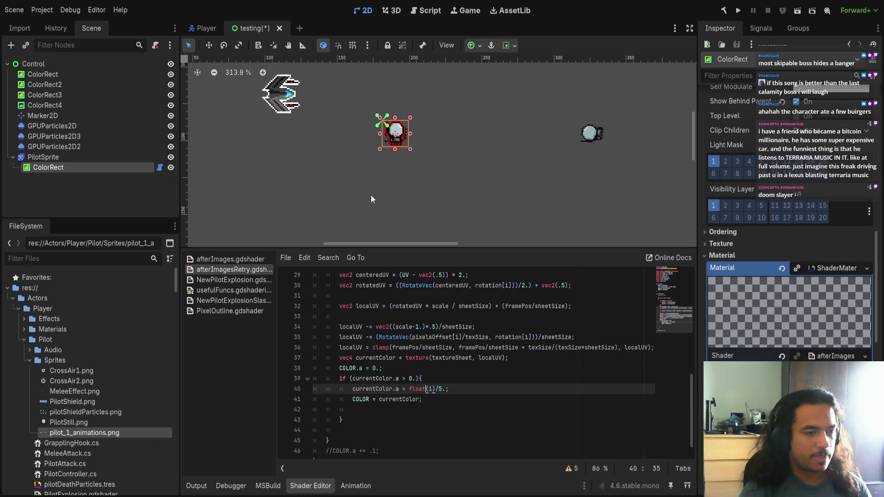
{"action": "key", "text": "ctrl+s"}
{"action": "left_click", "coordinate": [235, 259]}
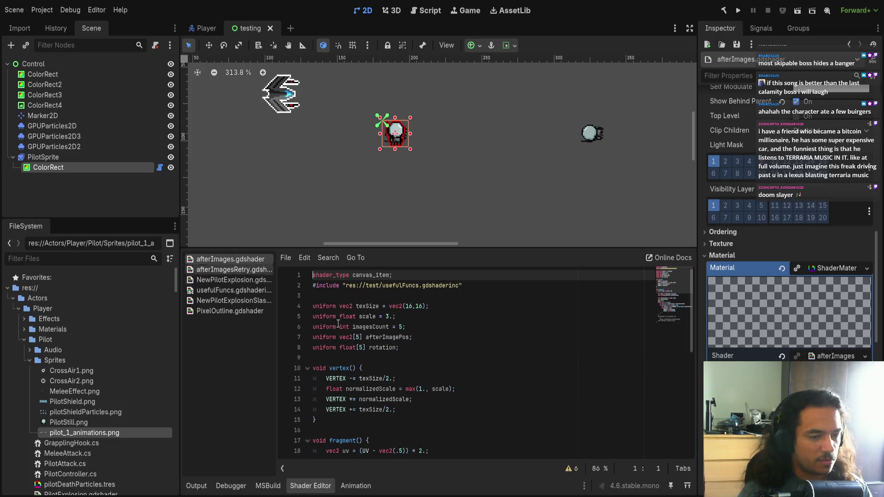
{"action": "scroll", "coordinate": [434, 384], "scroll_direction": "down", "scroll_amount": 6}
{"action": "scroll", "coordinate": [369, 388], "scroll_direction": "up", "scroll_amount": 1}
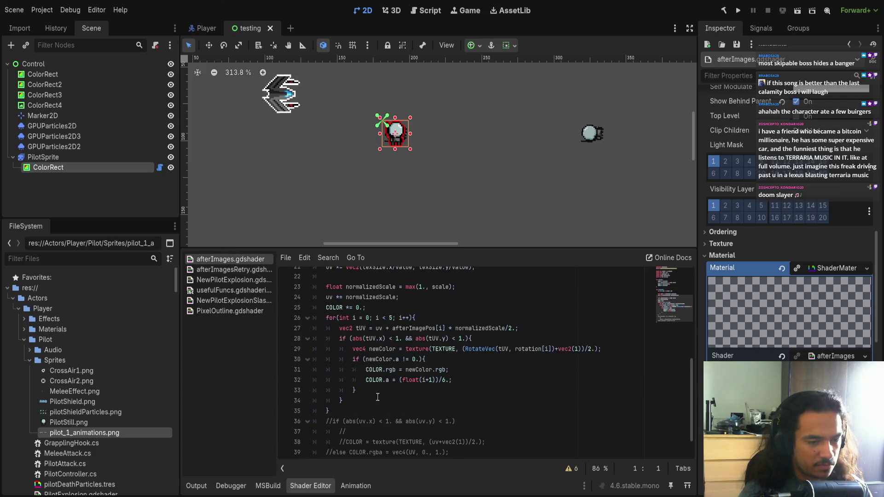
{"action": "left_click_drag", "start_coordinate": [353, 360], "coordinate": [435, 360]}
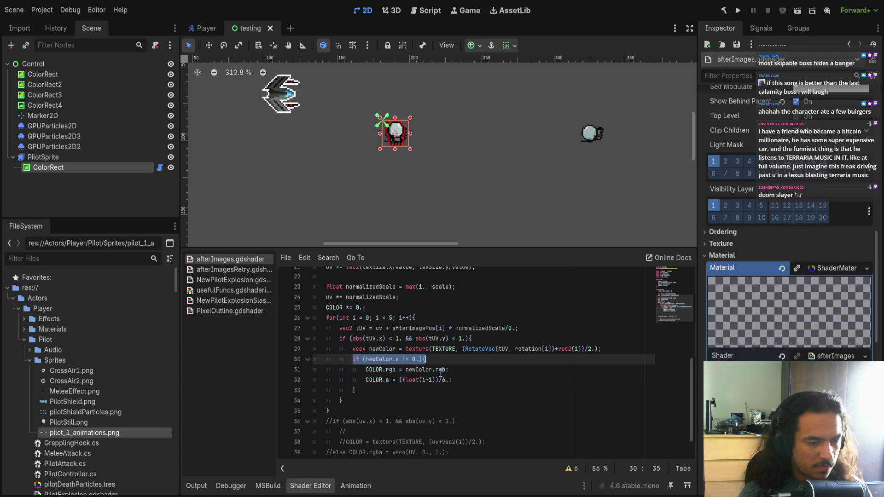
{"action": "left_click", "coordinate": [440, 371]}
{"action": "left_click", "coordinate": [462, 370]}
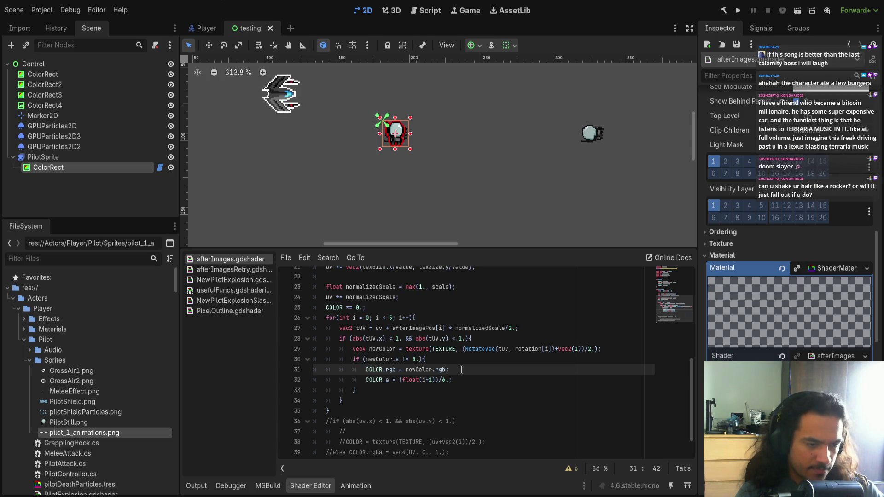
{"action": "left_click", "coordinate": [243, 269]}
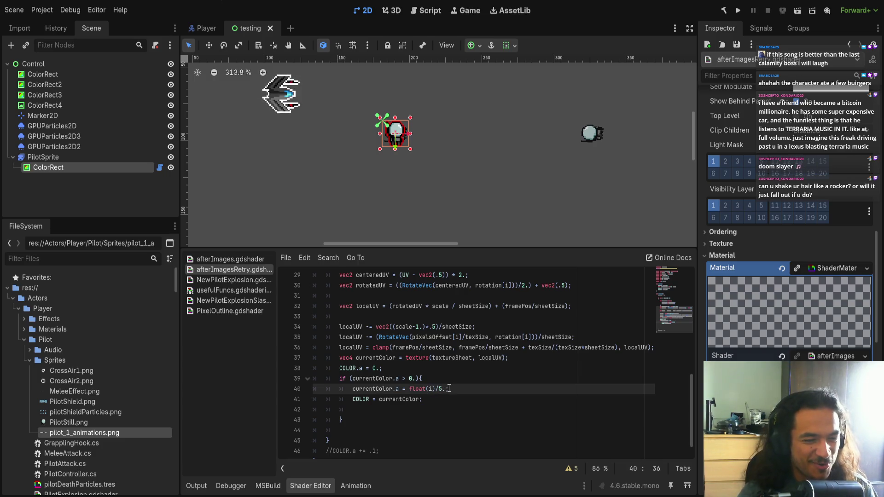
Step: Change line 40 to currentColor.a = float(i+1)/6.;
{"action": "key", "text": "Right"}
{"action": "key", "text": "Right"}
{"action": "type", "text": "+1."}
{"action": "key", "text": "Right"}
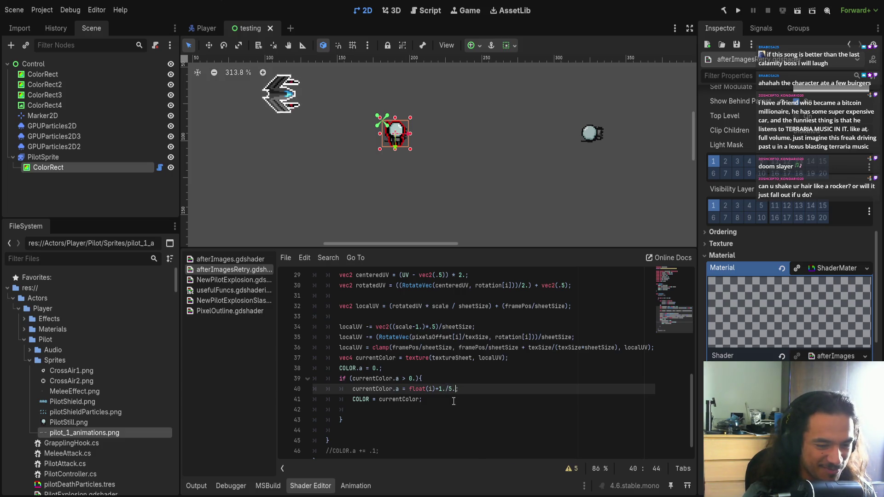
{"action": "key", "text": "BackSpace"}
{"action": "type", "text": "6"}
{"action": "key", "text": "Left"}
{"action": "key", "text": "Left"}
{"action": "key", "text": "Left"}
{"action": "key", "text": "Delete"}
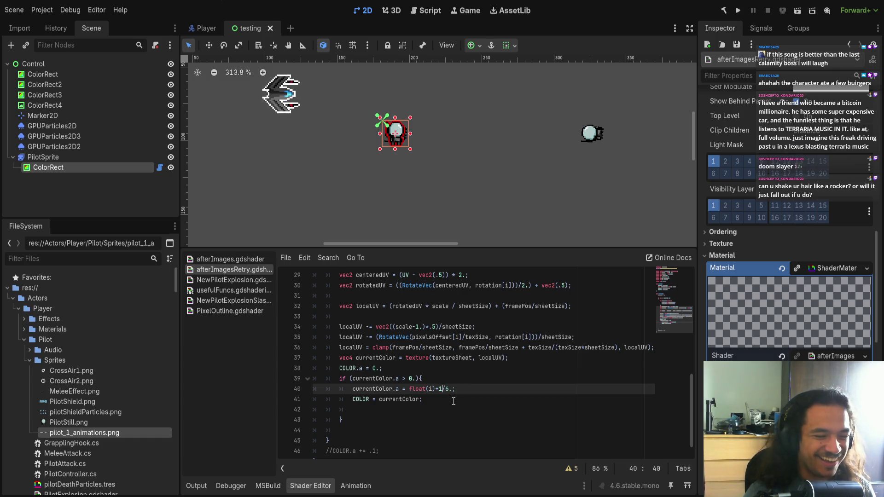
{"action": "key", "text": "Left"}
{"action": "key", "text": "Left"}
{"action": "key", "text": "BackSpace"}
{"action": "key", "text": "Right"}
{"action": "key", "text": "Right"}
{"action": "type", "text": ")"}
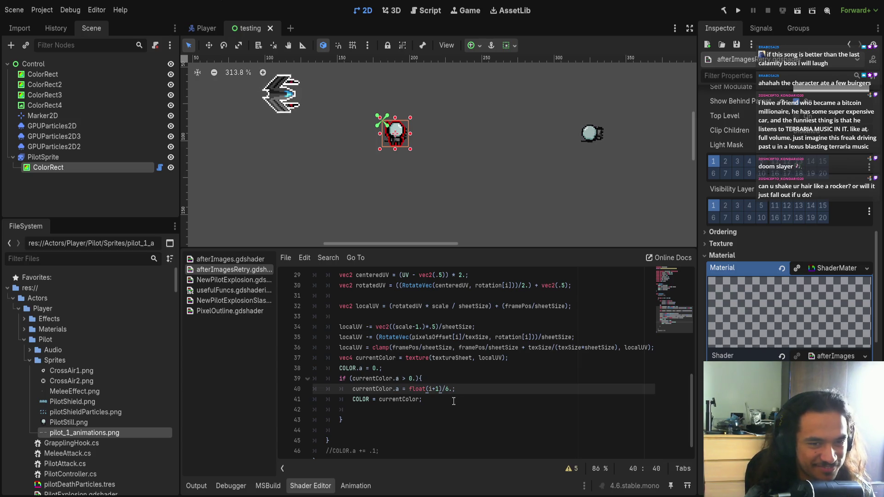
Step: Delete the empty line below the COLOR assignment
{"action": "scroll", "coordinate": [428, 169], "scroll_direction": "up", "scroll_amount": 2}
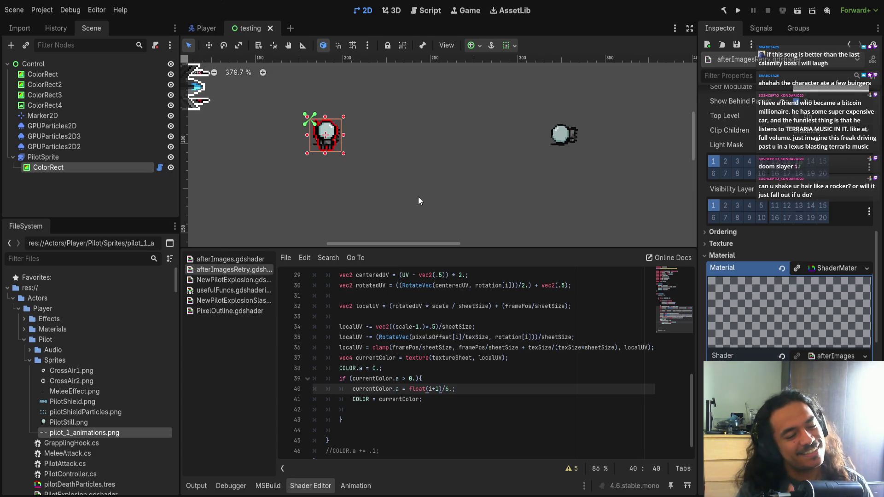
{"action": "left_click", "coordinate": [436, 402]}
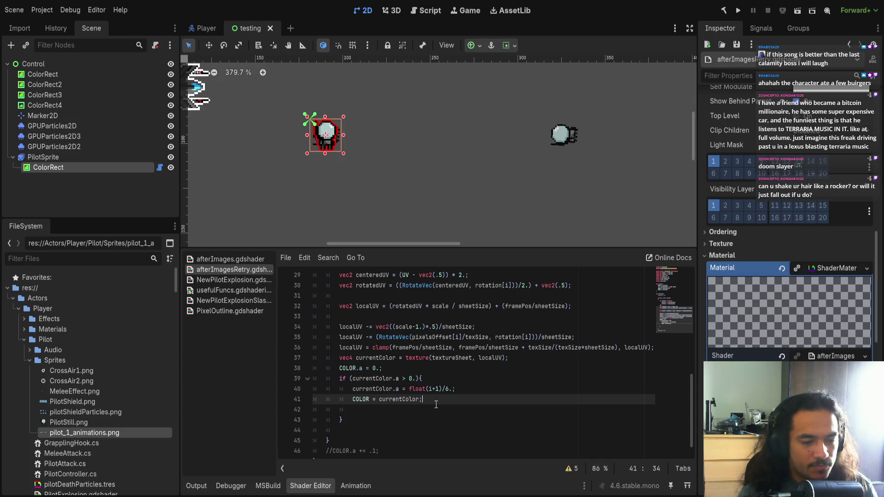
{"action": "key", "text": "Down"}
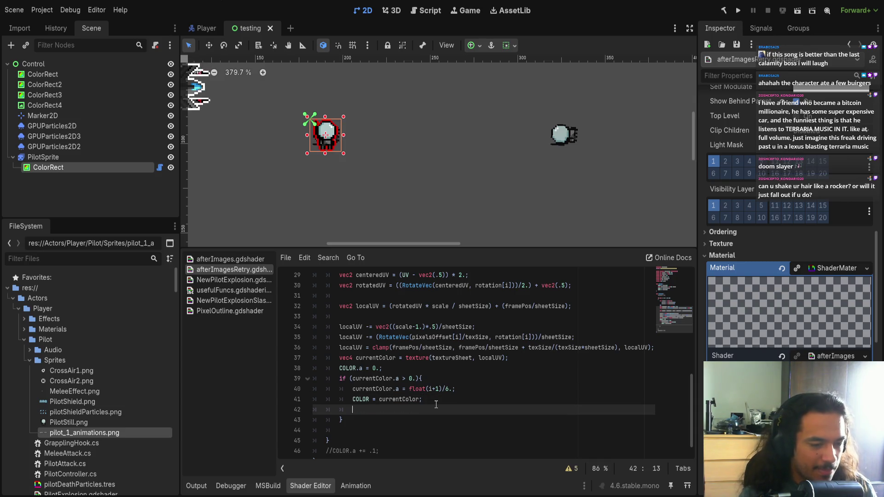
{"action": "key", "text": "BackSpace"}
{"action": "key", "text": "BackSpace"}
{"action": "scroll", "coordinate": [436, 405], "scroll_direction": "up", "scroll_amount": 4}
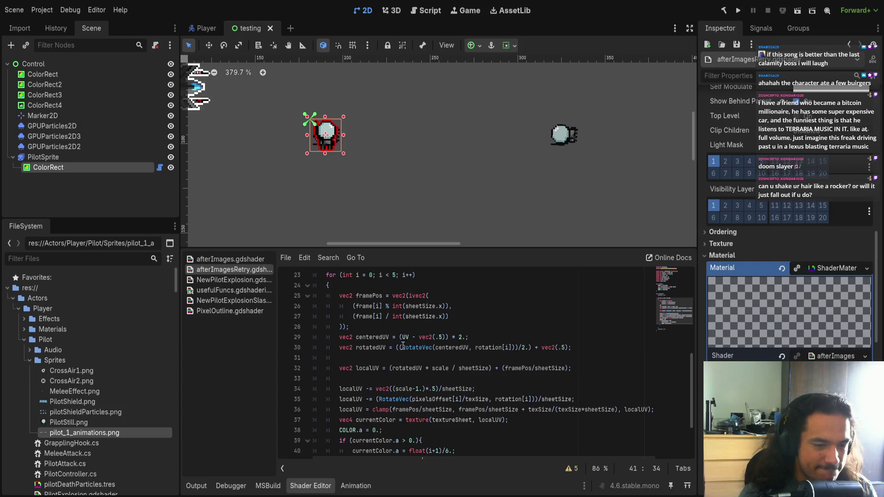
Step: Set the loop's start value to 5 and temporarily comment out the loop line
{"action": "left_click_drag", "start_coordinate": [370, 337], "coordinate": [374, 337]}
{"action": "type", "text": "5"}
{"action": "double_click", "coordinate": [388, 337]}
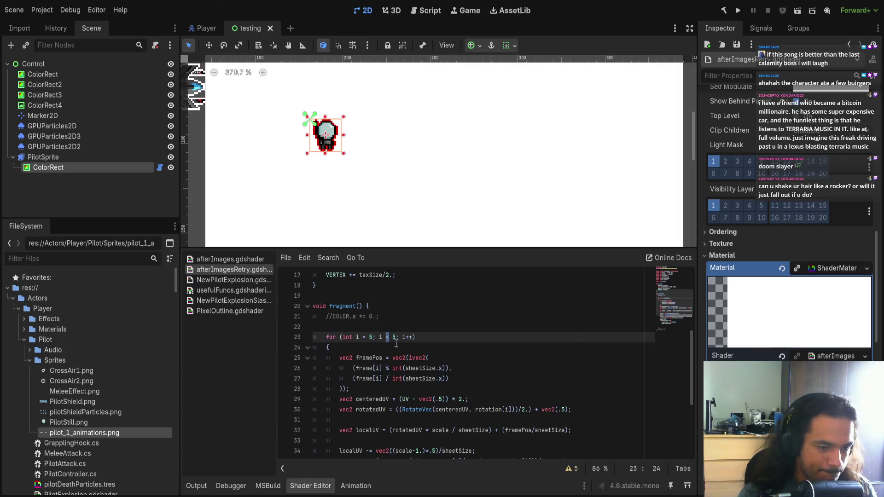
{"action": "double_click", "coordinate": [410, 337]}
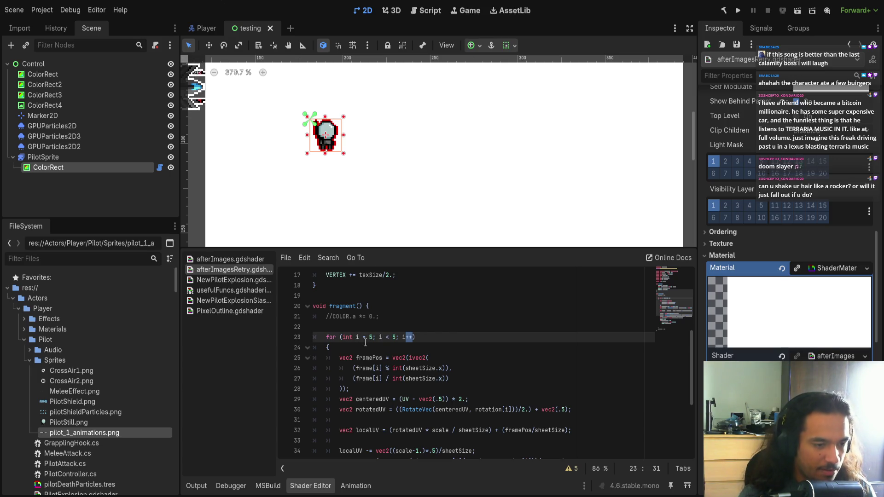
{"action": "left_click", "coordinate": [326, 337]}
{"action": "type", "text": "//"}
Step: Change the loop to for (int i = 5; i > 0; i--) and uncomment it
{"action": "key", "text": "Right"}
{"action": "key", "text": "Right"}
{"action": "key", "text": "Right"}
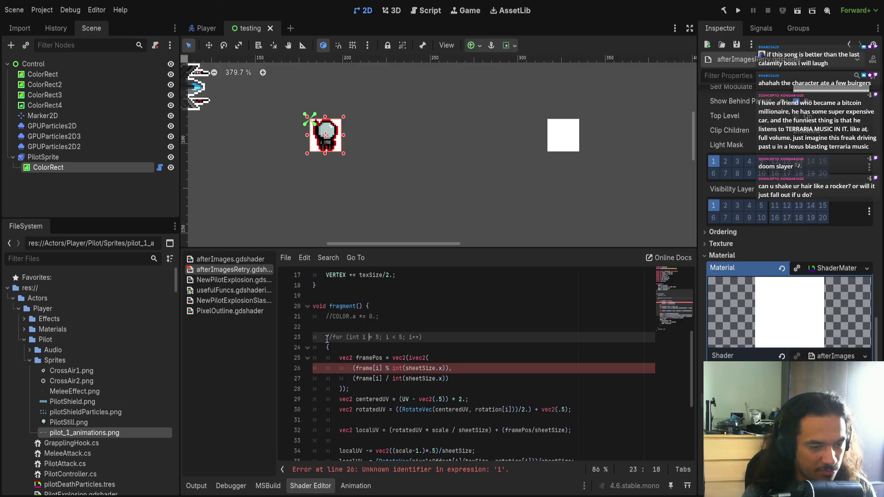
{"action": "key", "text": "Right"}
{"action": "key", "text": "Right"}
{"action": "key", "text": "Right"}
{"action": "key", "text": "Right"}
{"action": "key", "text": "Delete"}
{"action": "type", "text": "0"}
{"action": "key", "text": "Right"}
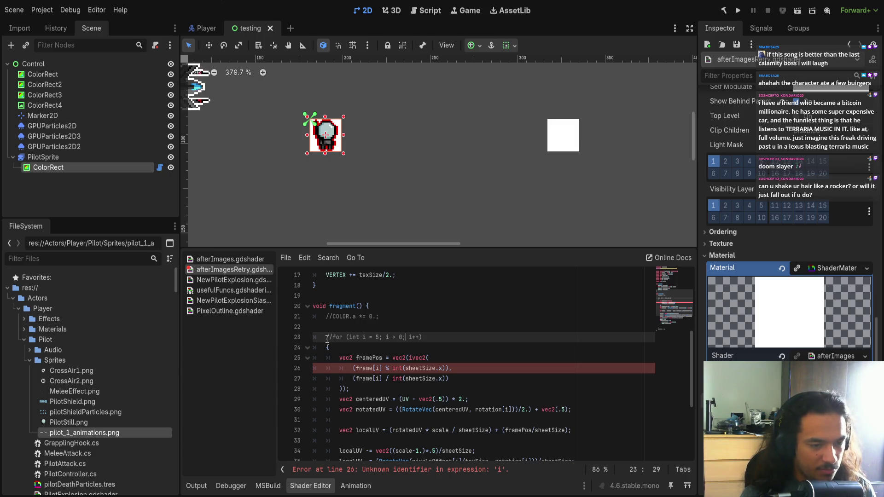
{"action": "key", "text": "Delete"}
{"action": "key", "text": "Delete"}
{"action": "type", "text": "--"}
{"action": "key", "text": "Up"}
{"action": "key", "text": "Down"}
{"action": "key", "text": "Right"}
{"action": "key", "text": "Delete"}
{"action": "key", "text": "Delete"}
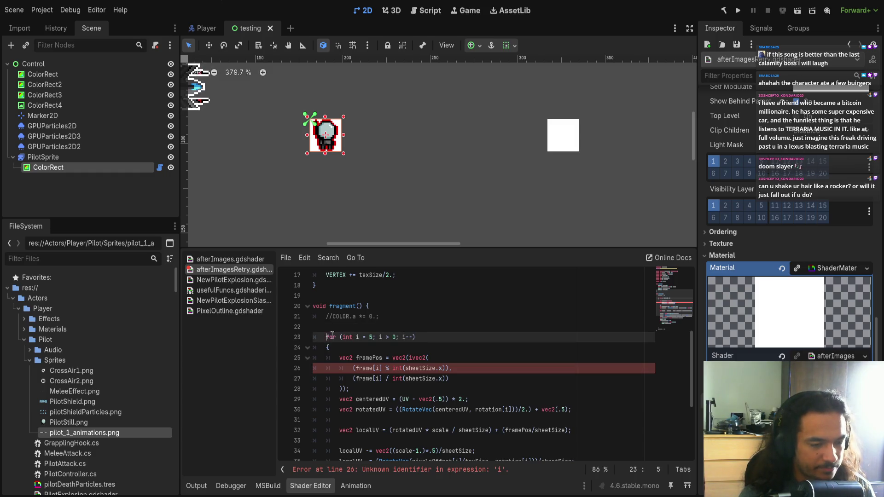
Step: Try != in line 39's alpha check, then restore it to > 0
{"action": "scroll", "coordinate": [458, 219], "scroll_direction": "down", "scroll_amount": 1}
{"action": "scroll", "coordinate": [451, 208], "scroll_direction": "down", "scroll_amount": 1}
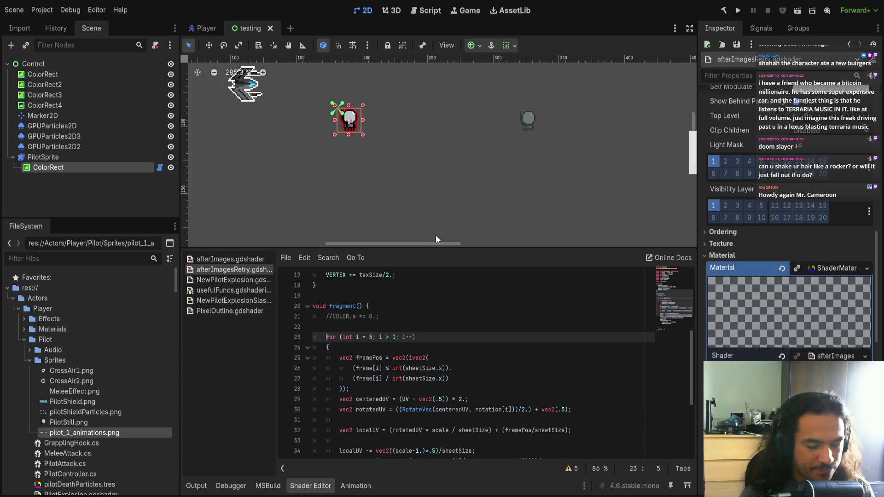
{"action": "scroll", "coordinate": [477, 407], "scroll_direction": "down", "scroll_amount": 4}
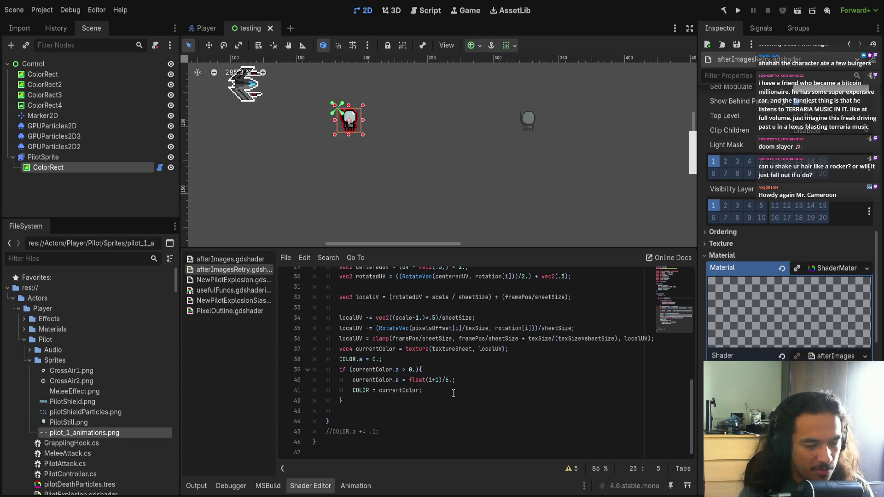
{"action": "left_click", "coordinate": [404, 371]}
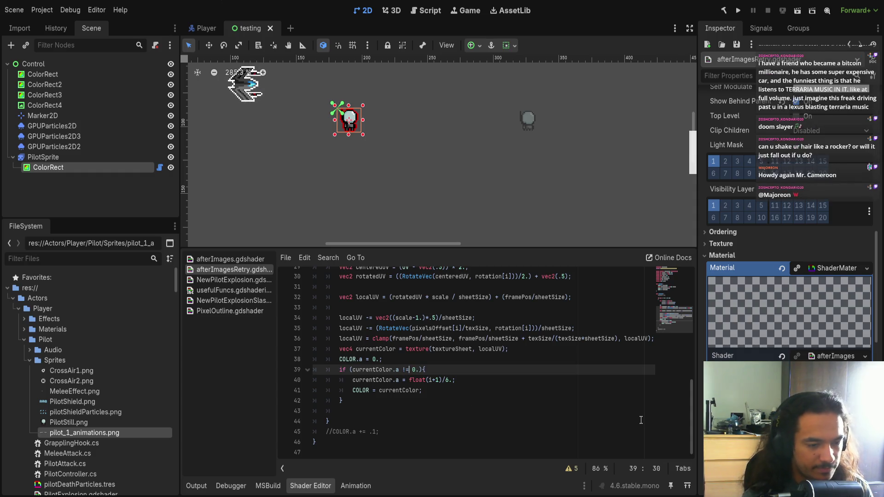
{"action": "key", "text": "BackSpace"}
{"action": "type", "text": "!="}
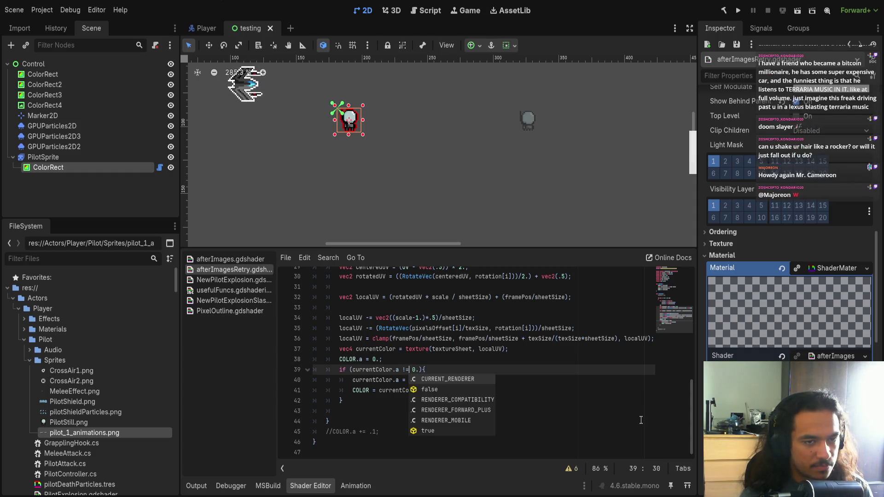
{"action": "key", "text": "BackSpace"}
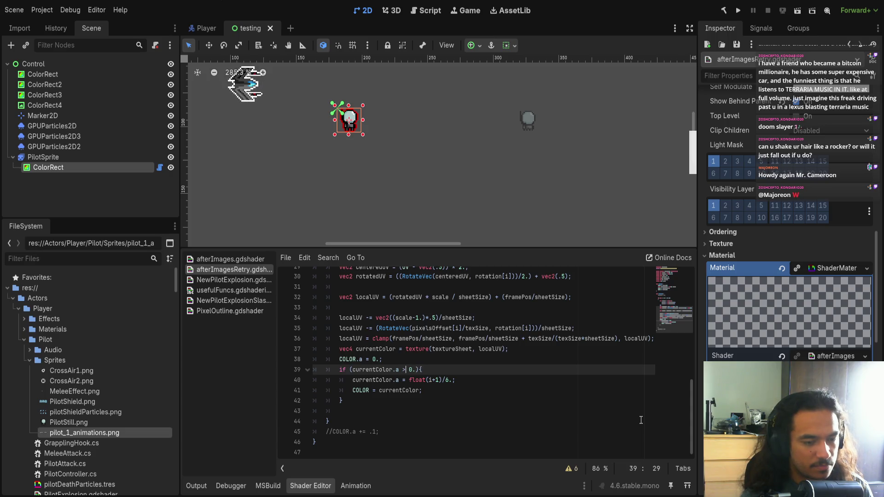
{"action": "scroll", "coordinate": [415, 228], "scroll_direction": "left", "scroll_amount": 2}
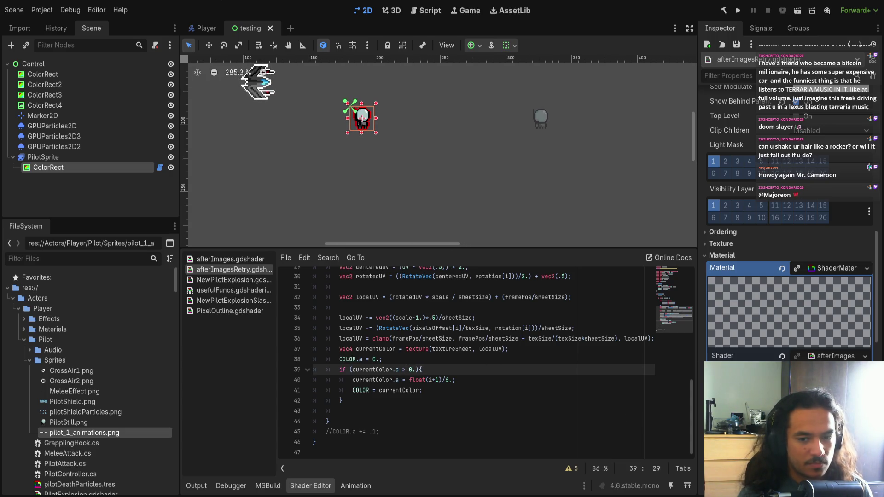
{"action": "scroll", "coordinate": [815, 196], "scroll_direction": "down", "scroll_amount": 5}
Step: Set the fifth copy's offset to 11.155, 8.505 and adjust the other copies' rotations
{"action": "left_click_drag", "start_coordinate": [815, 193], "coordinate": [824, 192]}
{"action": "scroll", "coordinate": [815, 275], "scroll_direction": "down", "scroll_amount": 2}
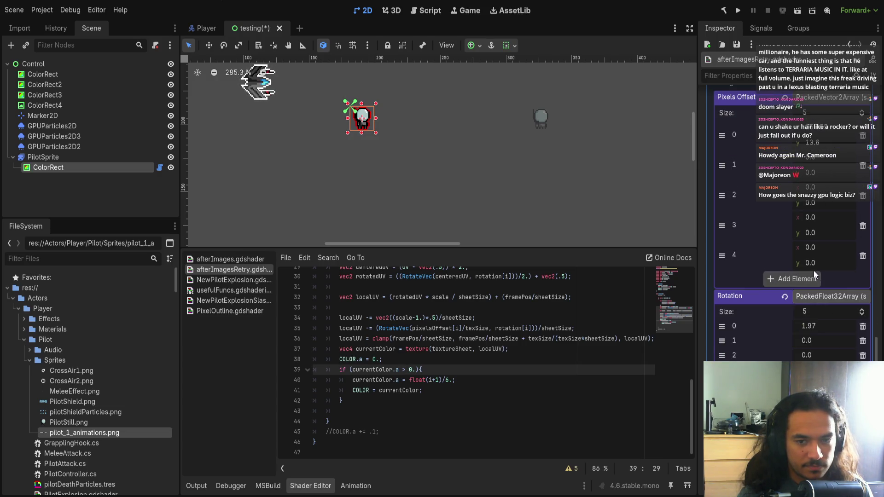
{"action": "mouse_move", "coordinate": [815, 263]}
{"action": "left_mouse_down"}
{"action": "mouse_move", "coordinate": [829, 263]}
{"action": "mouse_move", "coordinate": [824, 247]}
{"action": "mouse_move", "coordinate": [843, 248]}
{"action": "left_mouse_up"}
{"action": "scroll", "coordinate": [400, 193], "scroll_direction": "down", "scroll_amount": 6}
{"action": "scroll", "coordinate": [422, 195], "scroll_direction": "down", "scroll_amount": 1}
{"action": "scroll", "coordinate": [417, 122], "scroll_direction": "up", "scroll_amount": 10}
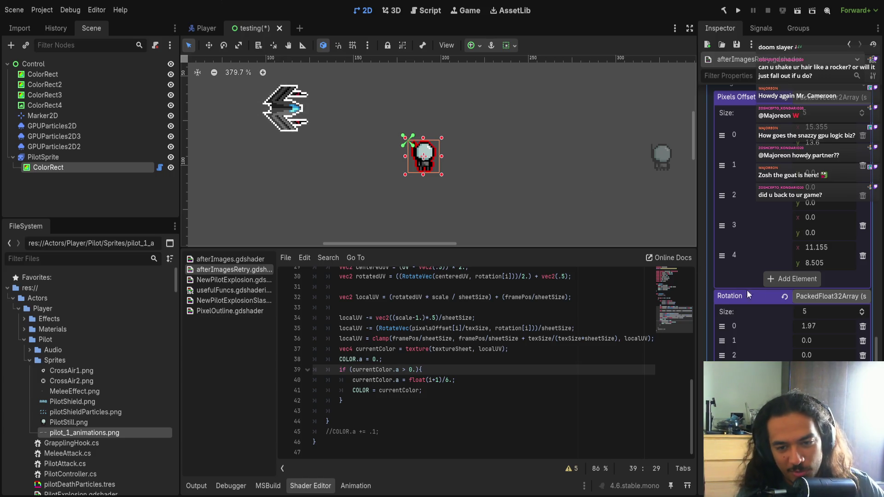
{"action": "scroll", "coordinate": [807, 347], "scroll_direction": "down", "scroll_amount": 2}
{"action": "left_click_drag", "start_coordinate": [813, 335], "coordinate": [829, 335]}
{"action": "mouse_move", "coordinate": [810, 319]}
{"action": "left_mouse_down"}
{"action": "mouse_move", "coordinate": [819, 319]}
{"action": "mouse_move", "coordinate": [801, 305]}
{"action": "mouse_move", "coordinate": [822, 275]}
{"action": "left_mouse_up"}
Step: Raise rotations 0–1 to 2.43 and 1.76 and change the loop condition to i >= 0
{"action": "left_click_drag", "start_coordinate": [810, 290], "coordinate": [838, 290]}
{"action": "scroll", "coordinate": [488, 354], "scroll_direction": "up", "scroll_amount": 3}
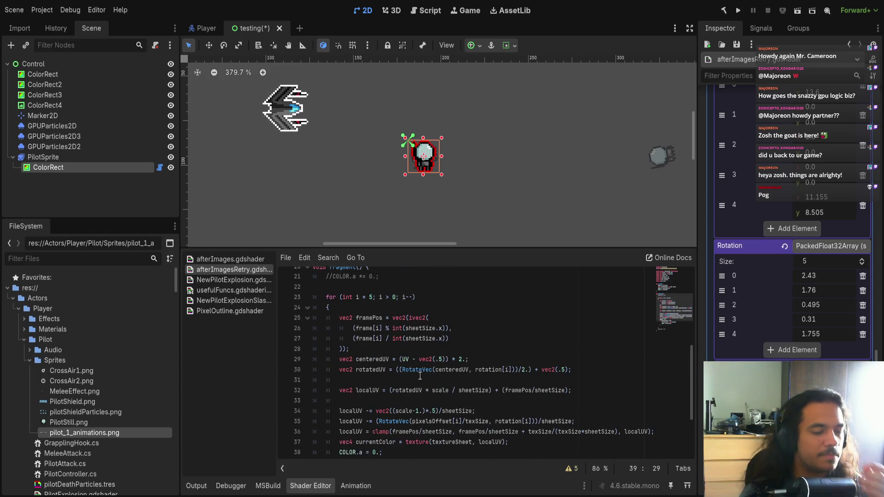
{"action": "left_click", "coordinate": [392, 297]}
{"action": "type", "text": "="}
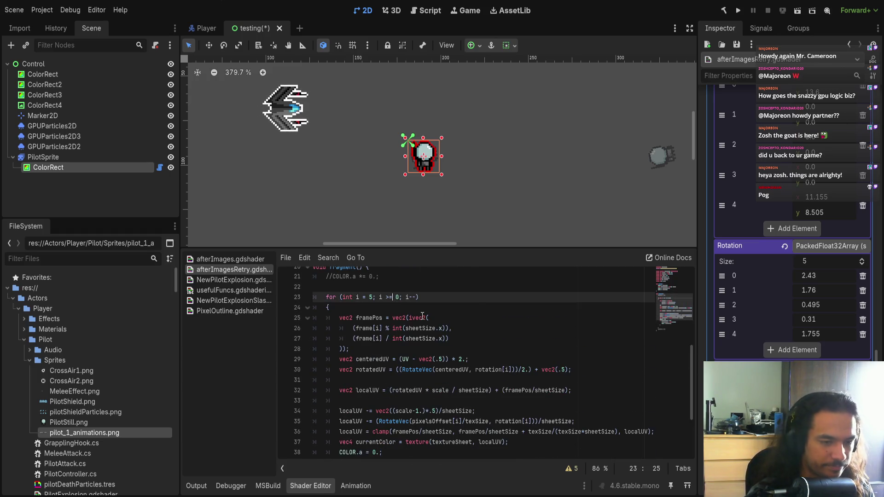
Step: Push the first copy's Pixels Offset y down to 27.785
{"action": "scroll", "coordinate": [494, 124], "scroll_direction": "right", "scroll_amount": 5}
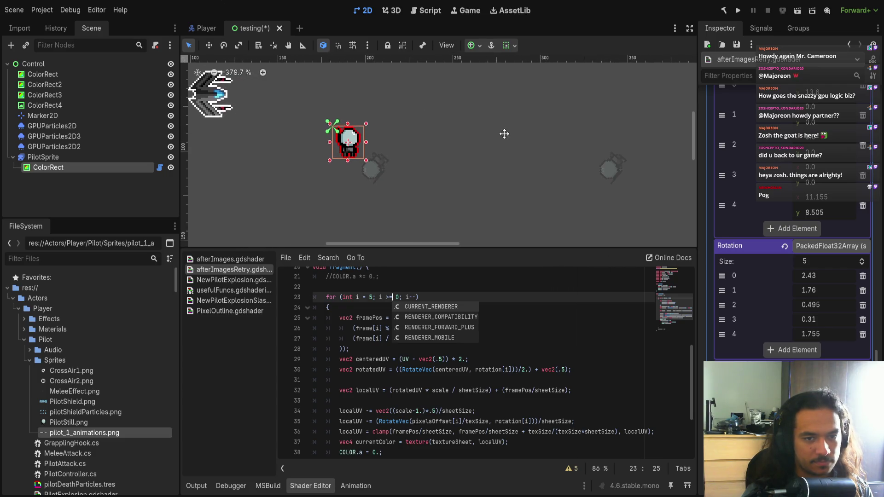
{"action": "scroll", "coordinate": [805, 257], "scroll_direction": "up", "scroll_amount": 2}
{"action": "left_click_drag", "start_coordinate": [808, 147], "coordinate": [847, 146]}
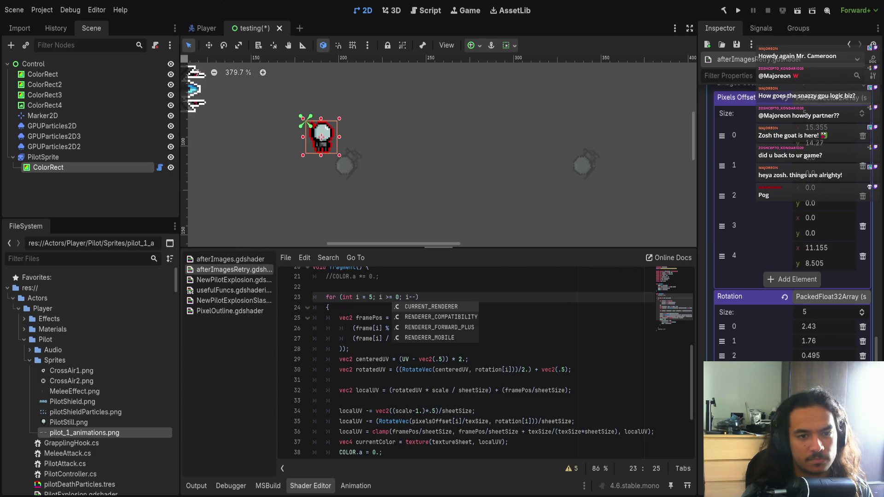
{"action": "scroll", "coordinate": [639, 167], "scroll_direction": "down", "scroll_amount": 3}
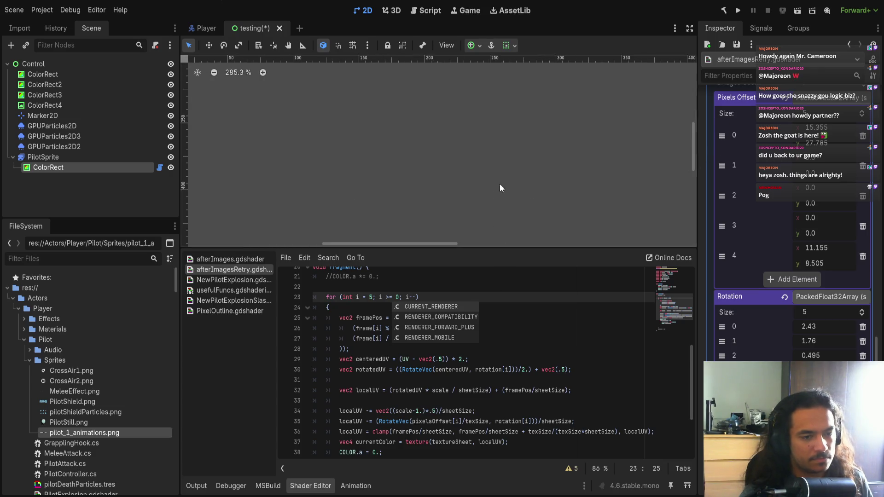
{"action": "scroll", "coordinate": [544, 198], "scroll_direction": "down", "scroll_amount": 3}
{"action": "scroll", "coordinate": [454, 106], "scroll_direction": "up", "scroll_amount": 4}
{"action": "scroll", "coordinate": [489, 390], "scroll_direction": "down", "scroll_amount": 3}
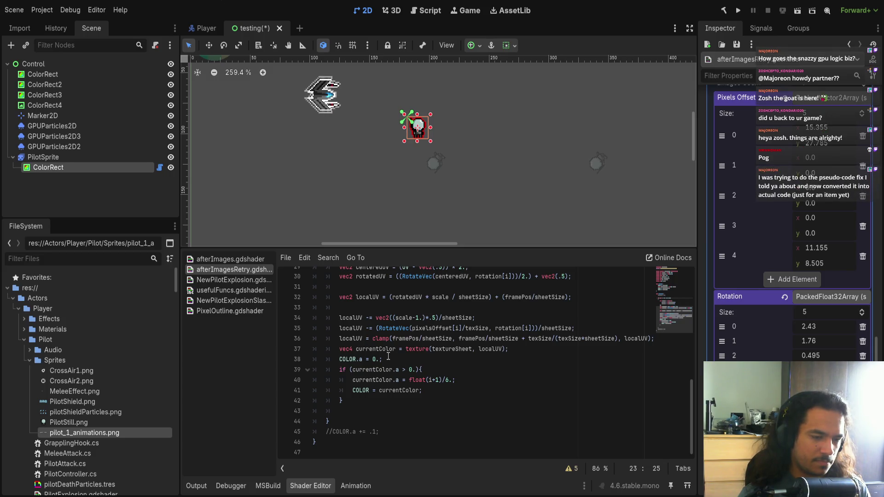
{"action": "double_click", "coordinate": [398, 369]}
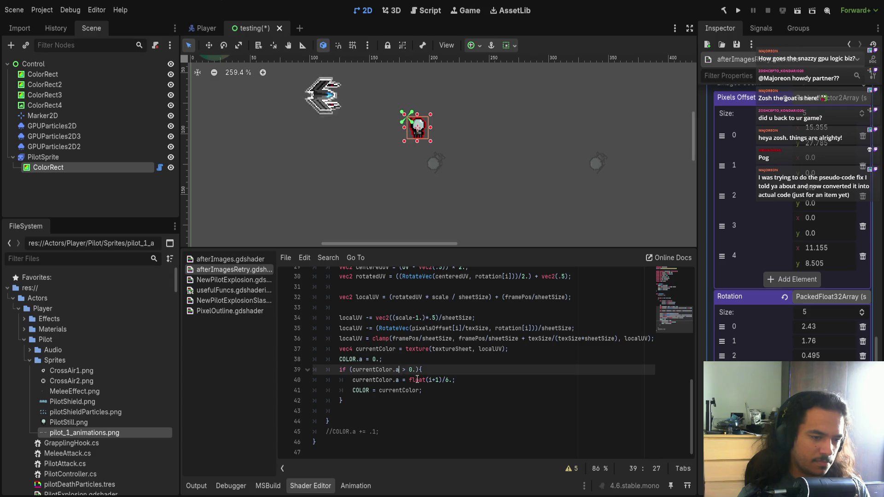
{"action": "type", "text": "r"}
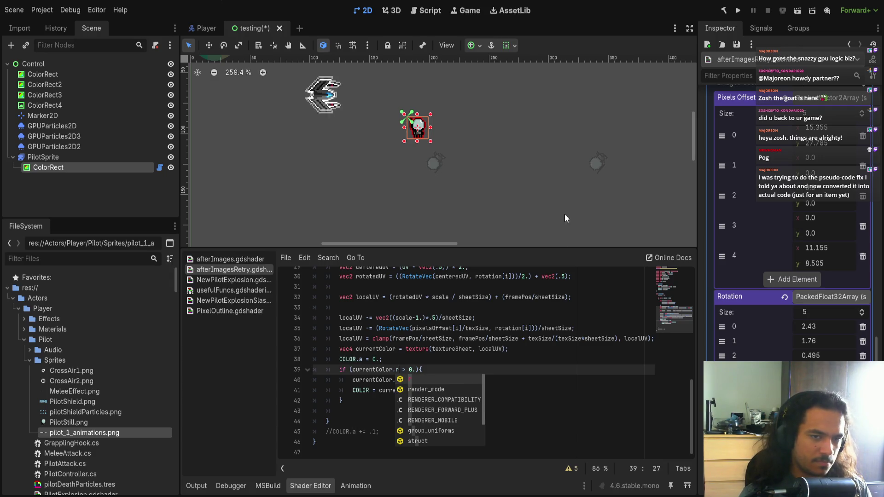
{"action": "key", "text": "ctrl+z"}
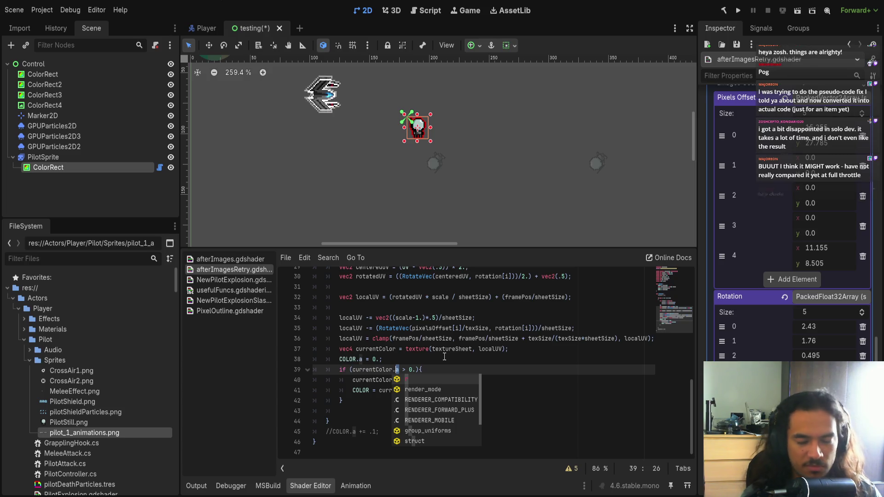
Step: Set offsets: element 0 y 28.91, element 1 x 17.4, element 2 x 11.265, element 4 y 9.845
{"action": "left_click_drag", "start_coordinate": [828, 260], "coordinate": [851, 261]}
{"action": "left_click_drag", "start_coordinate": [825, 143], "coordinate": [833, 143]}
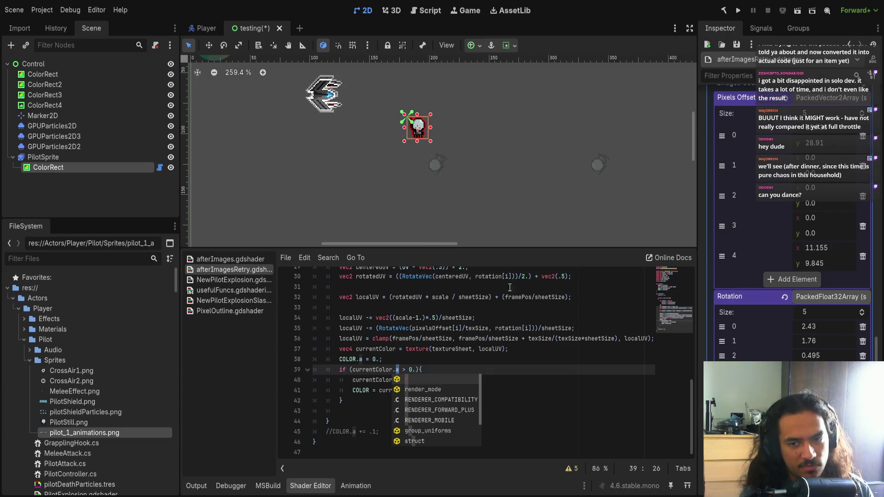
{"action": "left_click_drag", "start_coordinate": [820, 161], "coordinate": [847, 161]}
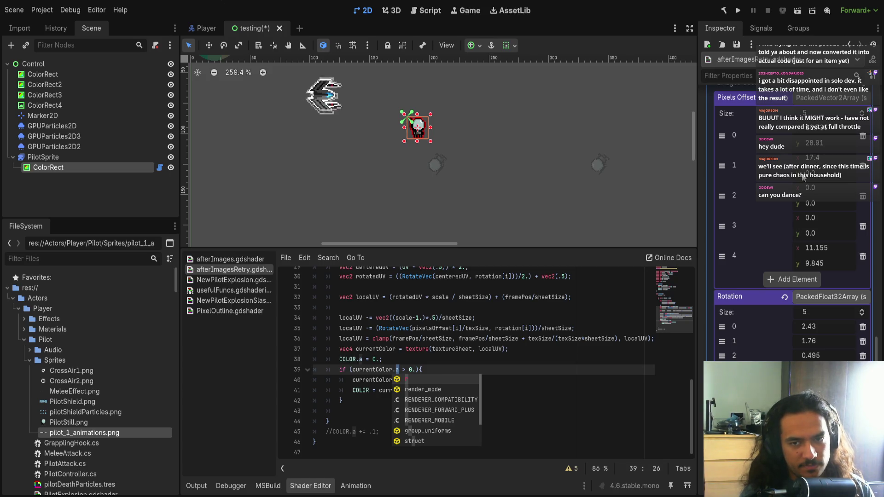
{"action": "mouse_move", "coordinate": [815, 186]}
{"action": "left_mouse_down"}
{"action": "mouse_move", "coordinate": [836, 186]}
{"action": "mouse_move", "coordinate": [797, 203]}
{"action": "mouse_move", "coordinate": [811, 203]}
{"action": "mouse_move", "coordinate": [794, 218]}
{"action": "mouse_move", "coordinate": [815, 233]}
{"action": "mouse_move", "coordinate": [803, 233]}
{"action": "left_mouse_up"}
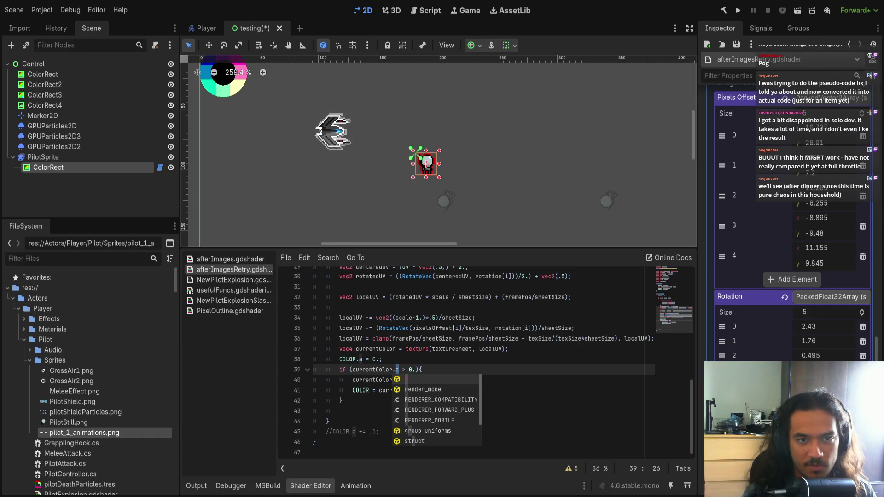
Step: Deselect on the canvas, then select the ColorRect over the pilot sprite
{"action": "scroll", "coordinate": [463, 213], "scroll_direction": "up", "scroll_amount": 2}
{"action": "left_click", "coordinate": [419, 210]}
{"action": "scroll", "coordinate": [444, 207], "scroll_direction": "up", "scroll_amount": 2}
{"action": "scroll", "coordinate": [444, 206], "scroll_direction": "down", "scroll_amount": 3}
{"action": "left_click", "coordinate": [403, 170]}
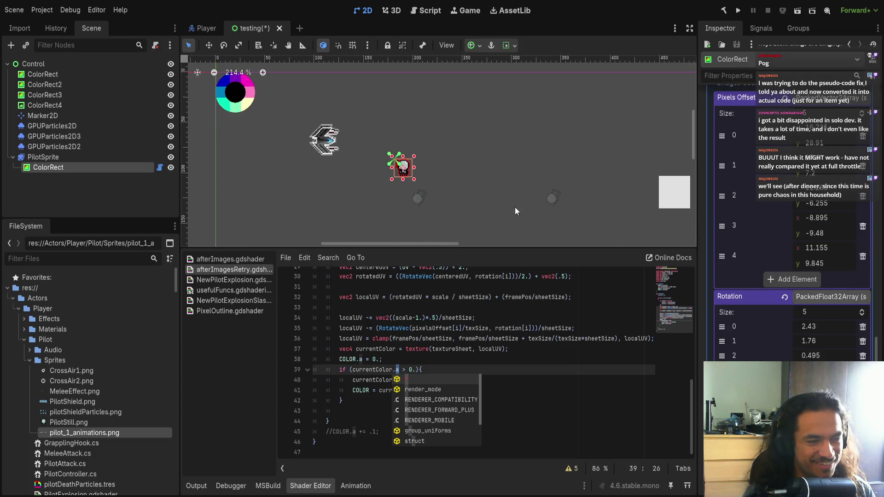
{"action": "scroll", "coordinate": [860, 326], "scroll_direction": "down", "scroll_amount": 4}
Step: Set Frame element 0 to 1 so the first copy uses another sprite-sheet frame
{"action": "mouse_move", "coordinate": [803, 283]}
{"action": "left_mouse_down"}
{"action": "mouse_move", "coordinate": [782, 283]}
{"action": "mouse_move", "coordinate": [799, 282]}
{"action": "left_mouse_up"}
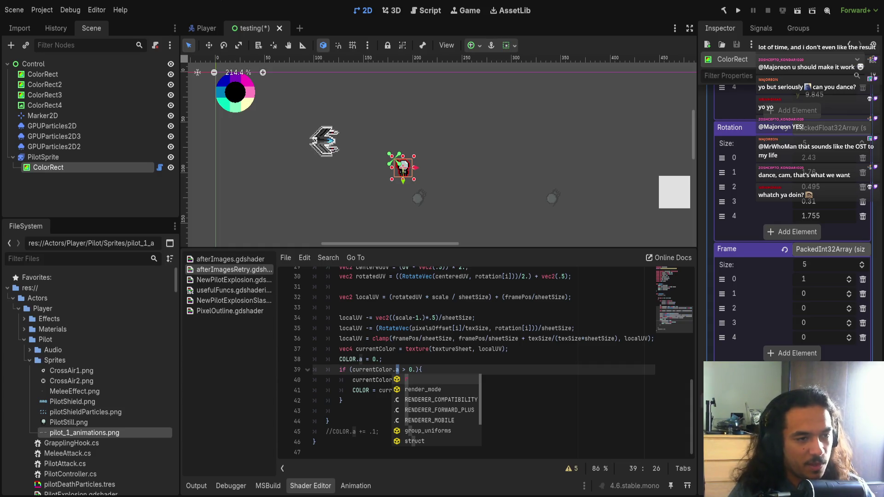
{"action": "scroll", "coordinate": [417, 231], "scroll_direction": "up", "scroll_amount": 4}
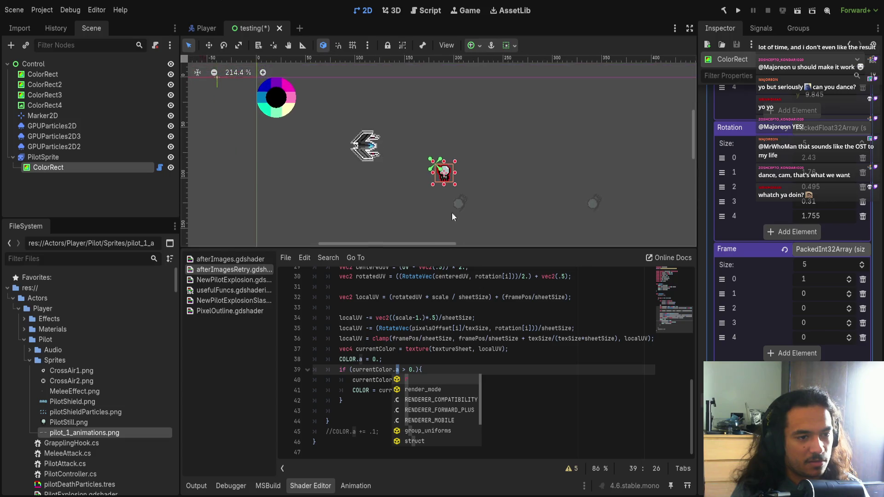
{"action": "mouse_move", "coordinate": [453, 251]}
{"action": "left_mouse_down"}
{"action": "mouse_move", "coordinate": [465, 300]}
{"action": "mouse_move", "coordinate": [467, 255]}
{"action": "left_mouse_up"}
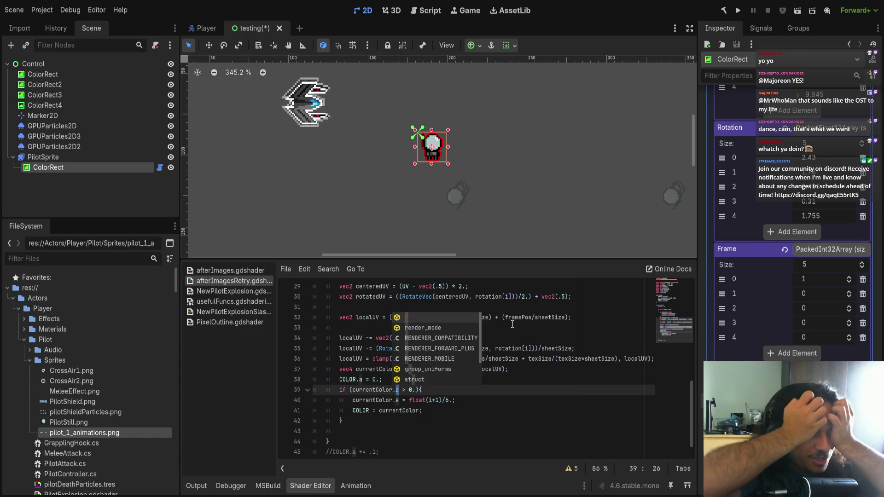
{"action": "left_click", "coordinate": [543, 410]}
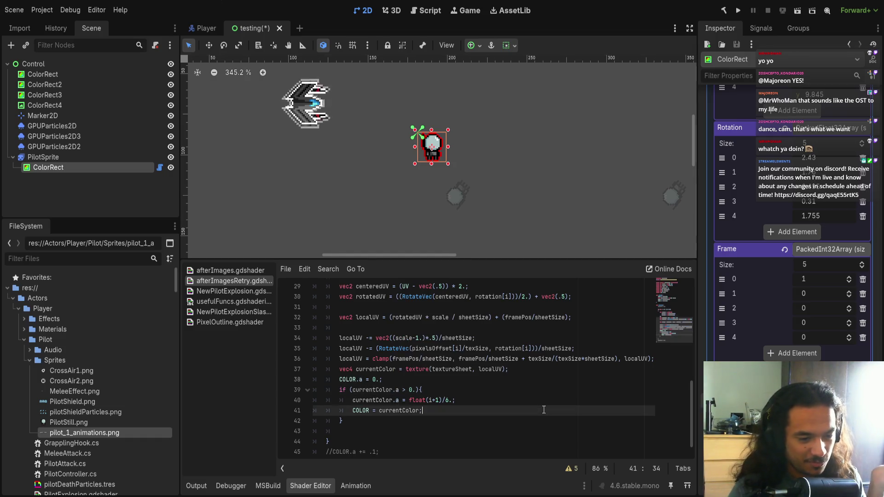
Step: Change line 41 to COLOR += currentColor; keeping line 40's alpha assignment unchanged
{"action": "scroll", "coordinate": [543, 410], "scroll_direction": "up", "scroll_amount": 1}
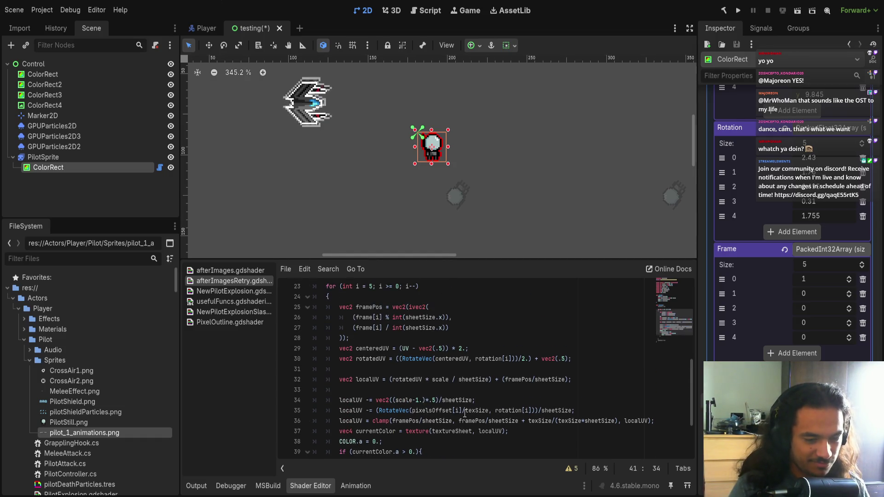
{"action": "scroll", "coordinate": [465, 409], "scroll_direction": "down", "scroll_amount": 2}
{"action": "left_click", "coordinate": [404, 380]}
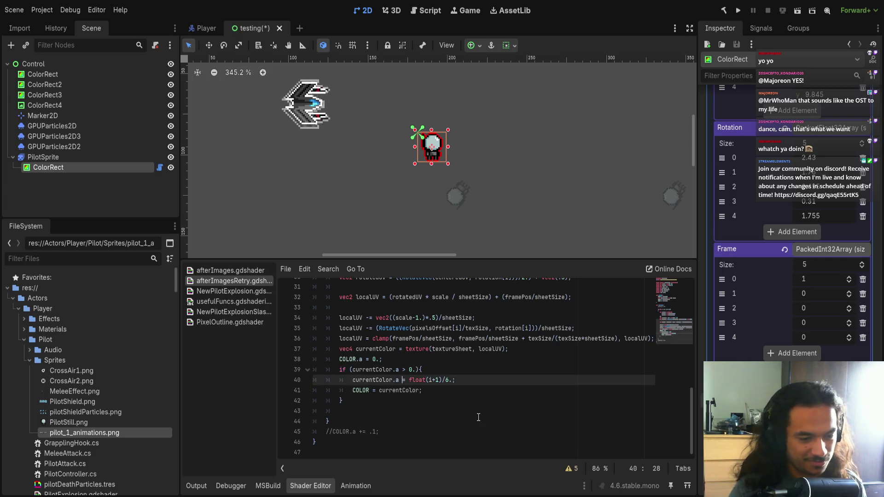
{"action": "type", "text": "+"}
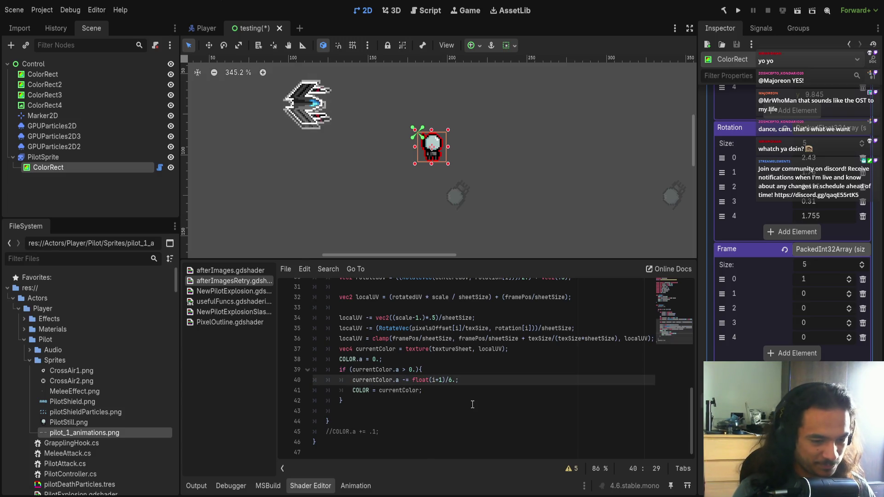
{"action": "key", "text": "BackSpace"}
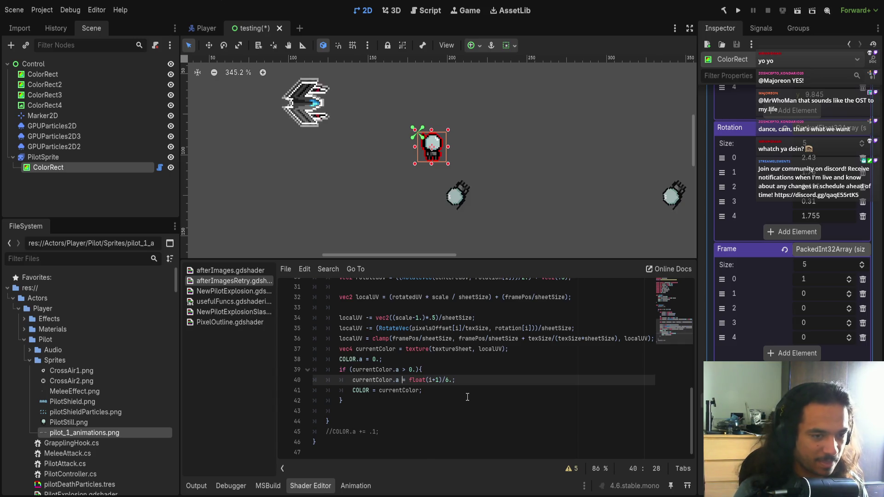
{"action": "left_click", "coordinate": [373, 390]}
{"action": "type", "text": "+"}
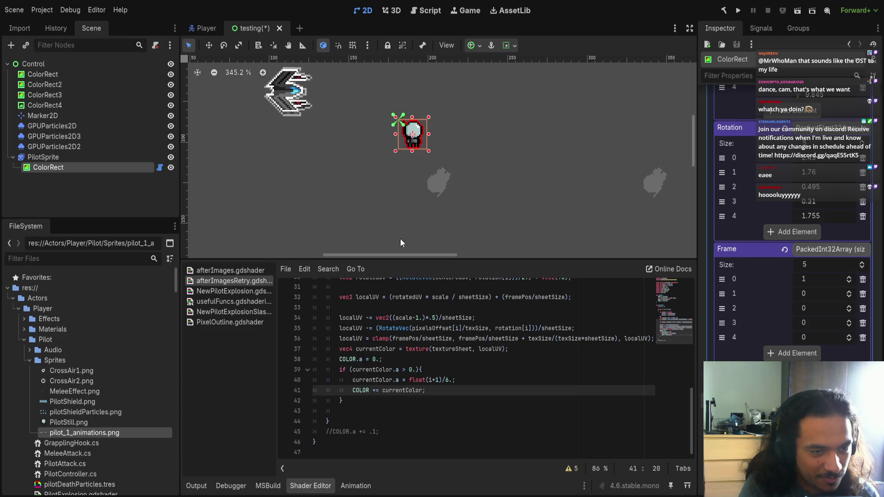
Step: Pan and zoom the 2D viewport out to 121% to see the whole test scene
{"action": "left_click_drag", "start_coordinate": [402, 198], "coordinate": [390, 203]}
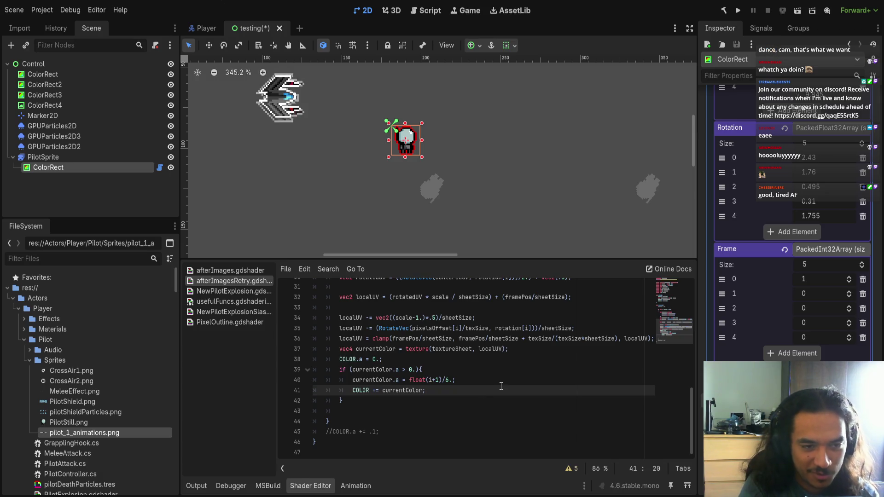
{"action": "scroll", "coordinate": [466, 189], "scroll_direction": "down", "scroll_amount": 6}
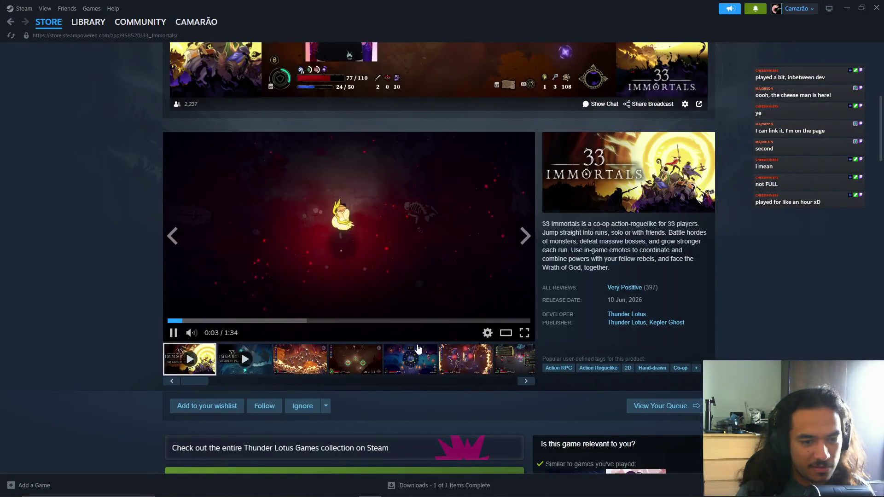
{"action": "scroll", "coordinate": [395, 338], "scroll_direction": "down", "scroll_amount": 1}
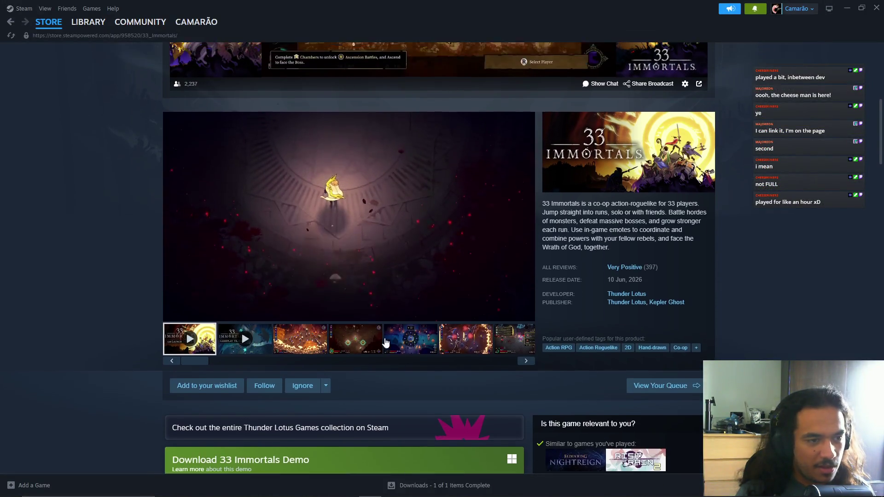
Step: Watch the 33 Immortals trailer fullscreen, then exit and browse the store page
{"action": "scroll", "coordinate": [386, 343], "scroll_direction": "up", "scroll_amount": 1}
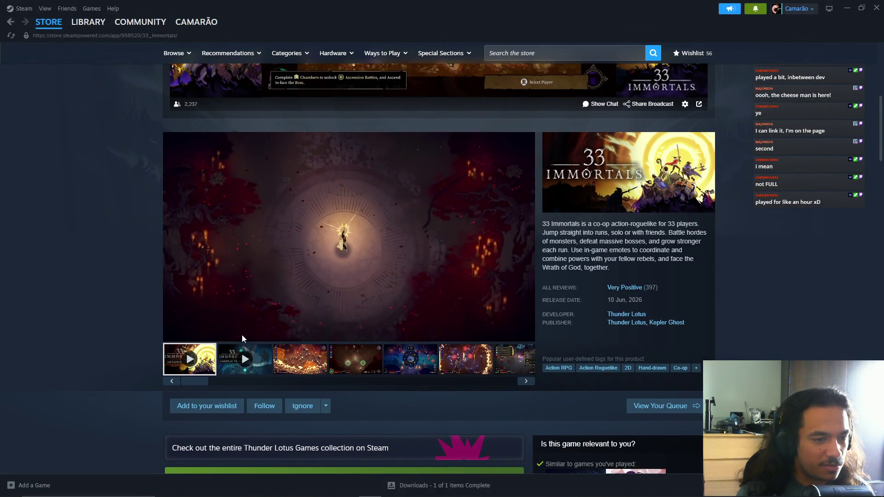
{"action": "left_click", "coordinate": [524, 333]}
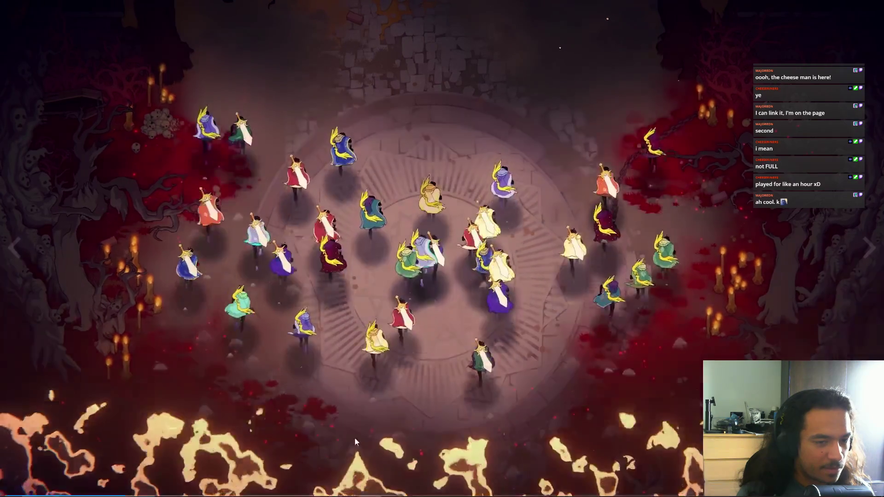
{"action": "key", "text": "Escape"}
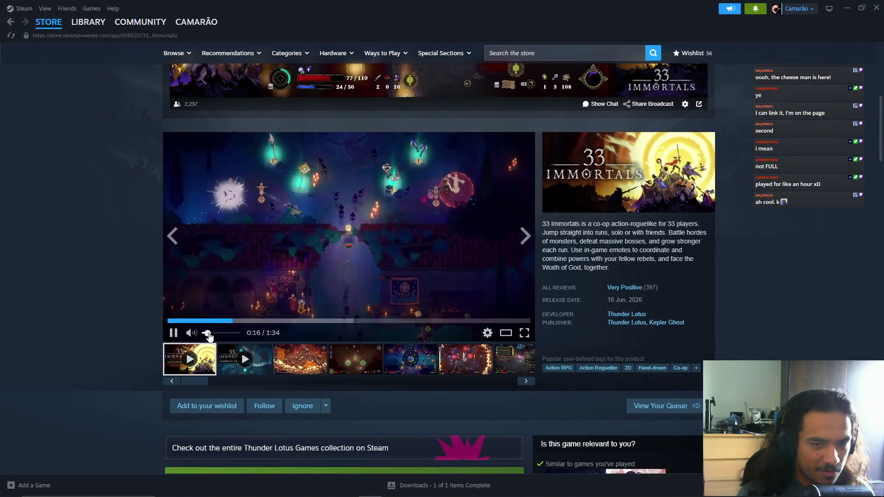
{"action": "scroll", "coordinate": [207, 336], "scroll_direction": "up", "scroll_amount": 2}
{"action": "scroll", "coordinate": [316, 417], "scroll_direction": "down", "scroll_amount": 1}
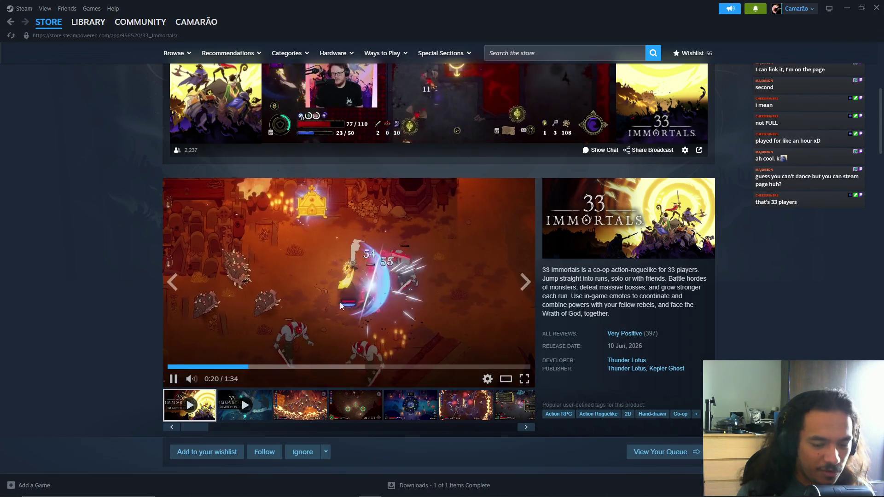
{"action": "scroll", "coordinate": [79, 286], "scroll_direction": "down", "scroll_amount": 1}
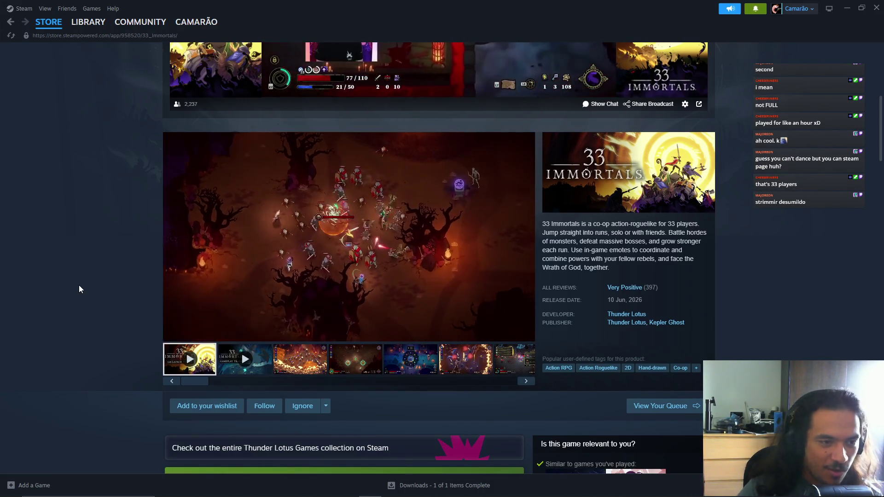
{"action": "scroll", "coordinate": [131, 297], "scroll_direction": "down", "scroll_amount": 3}
{"action": "scroll", "coordinate": [138, 296], "scroll_direction": "down", "scroll_amount": 1}
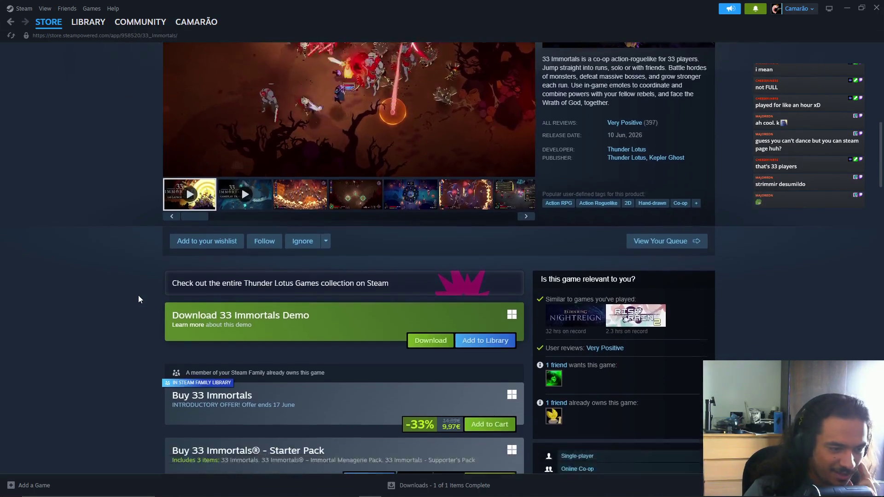
{"action": "scroll", "coordinate": [138, 297], "scroll_direction": "up", "scroll_amount": 3}
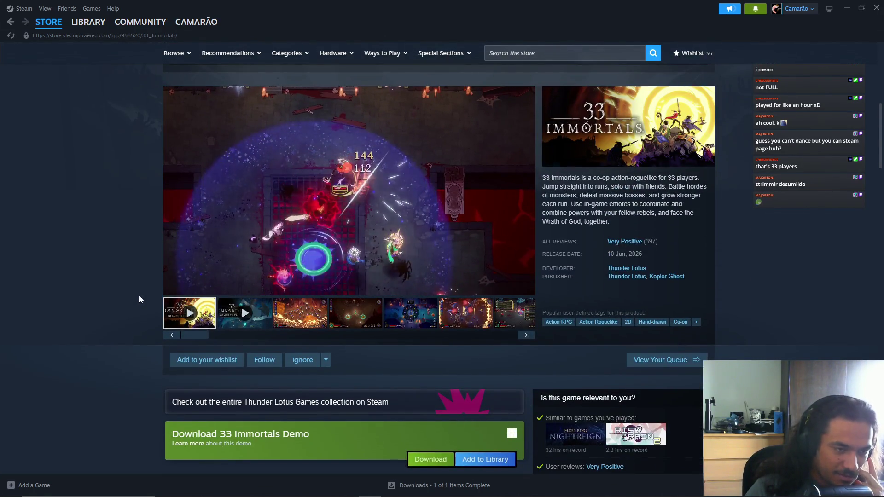
{"action": "scroll", "coordinate": [139, 298], "scroll_direction": "up", "scroll_amount": 1}
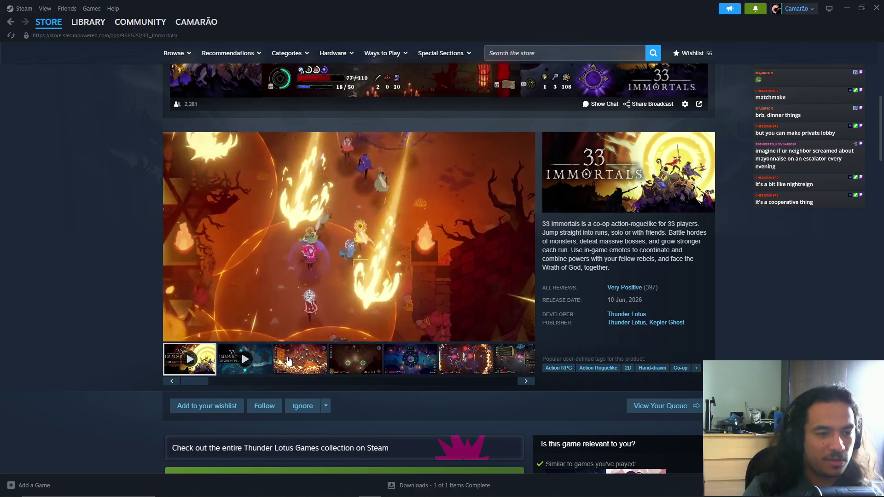
Step: Mute the playing trailer and briefly switch to OBS before returning to Steam
{"action": "mouse_move", "coordinate": [357, 264]}
{"action": "left_click", "coordinate": [190, 333]}
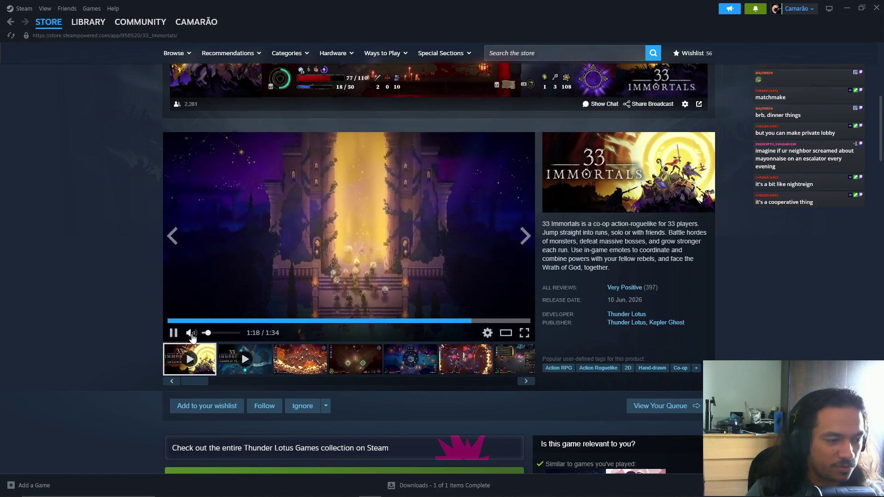
{"action": "key", "text": "alt+Tab"}
{"action": "key", "text": "alt+Tab"}
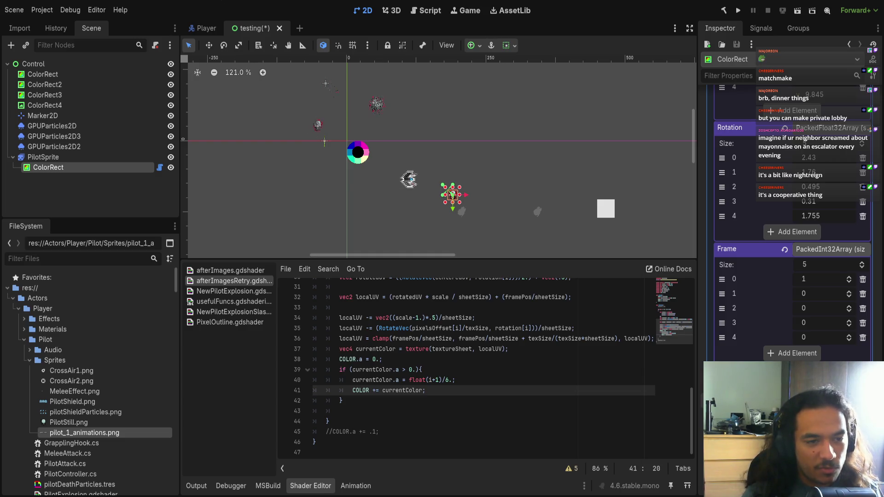
{"action": "key", "text": "alt+Tab"}
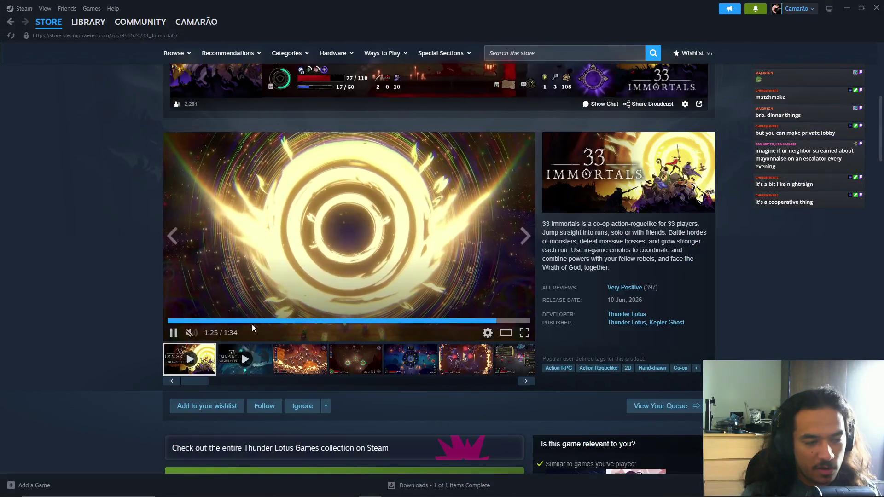
Step: Unmute and watch the second 33 Immortals trailer, skip to 1:00, pause at 1:09, then return to Godot
{"action": "left_click", "coordinate": [191, 334]}
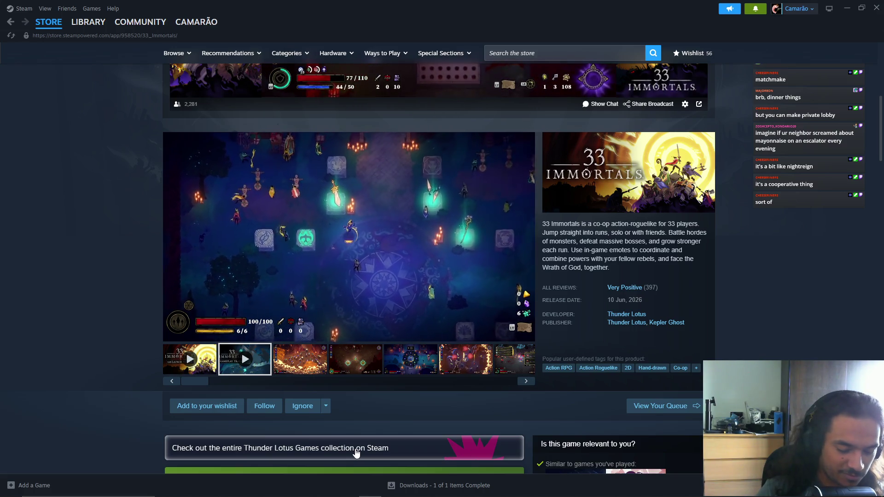
{"action": "mouse_move", "coordinate": [173, 333]}
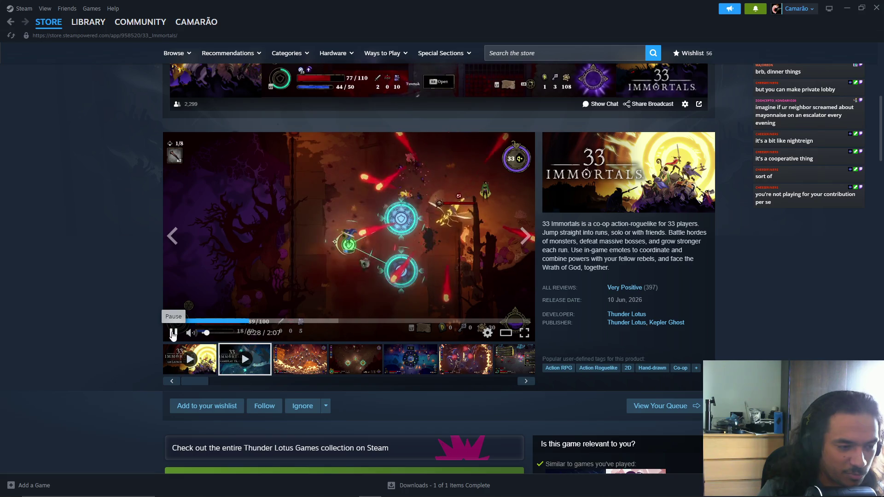
{"action": "key", "text": "space"}
{"action": "left_click", "coordinate": [341, 322]}
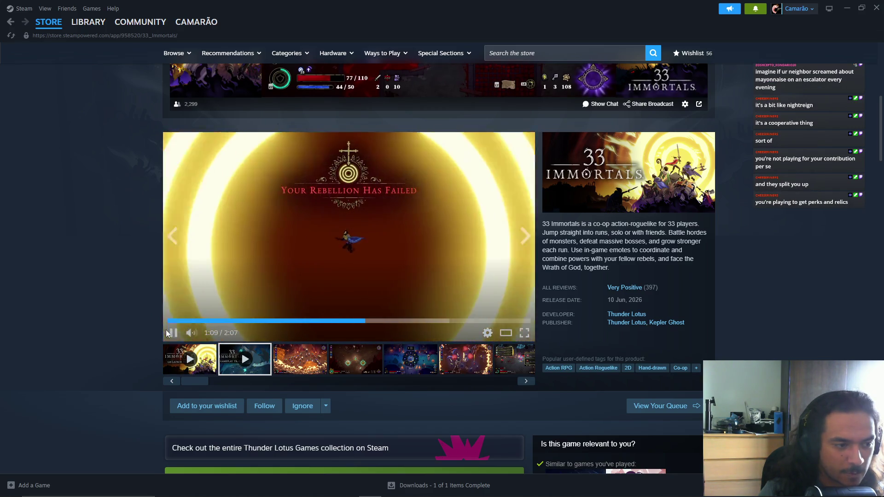
{"action": "left_click", "coordinate": [174, 333]}
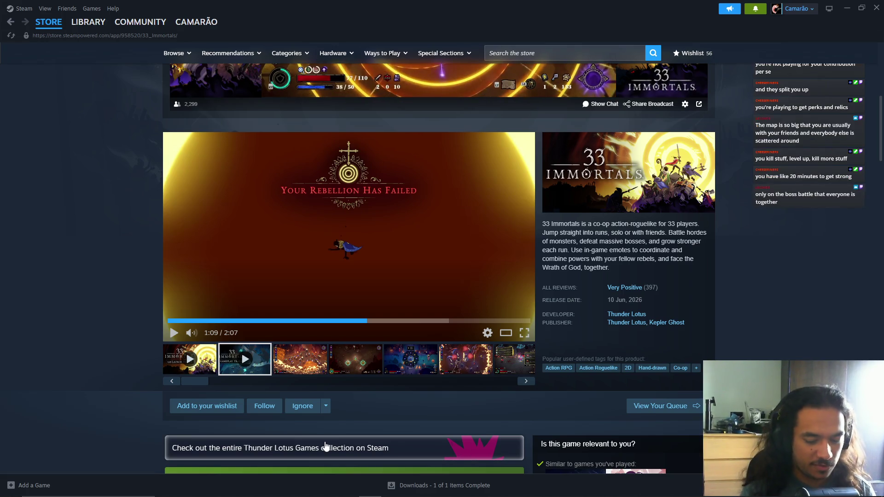
{"action": "key", "text": "alt+Tab"}
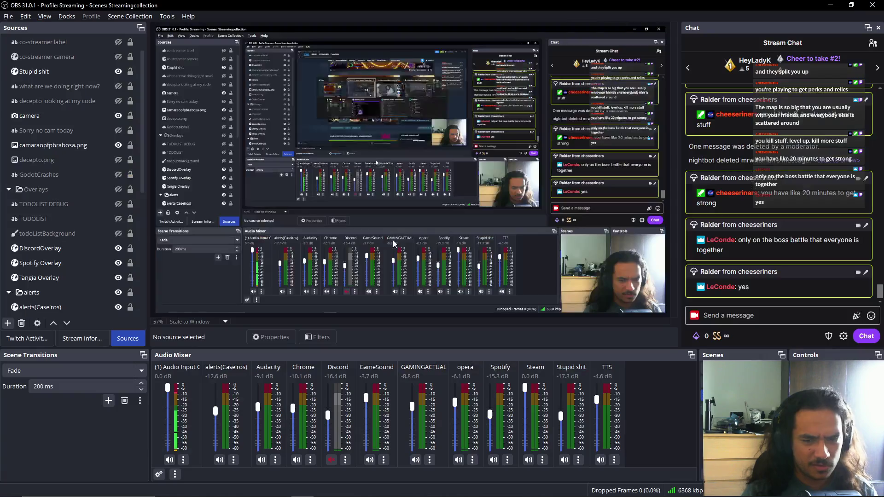
{"action": "key", "text": "alt+Tab"}
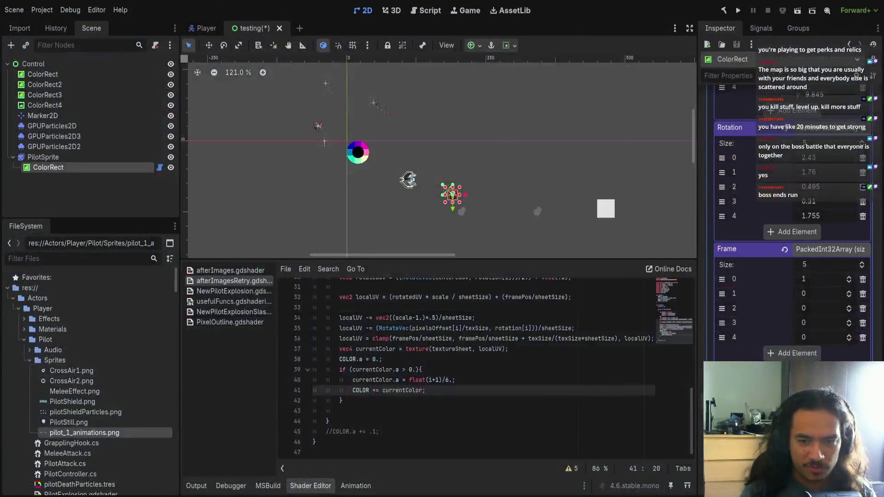
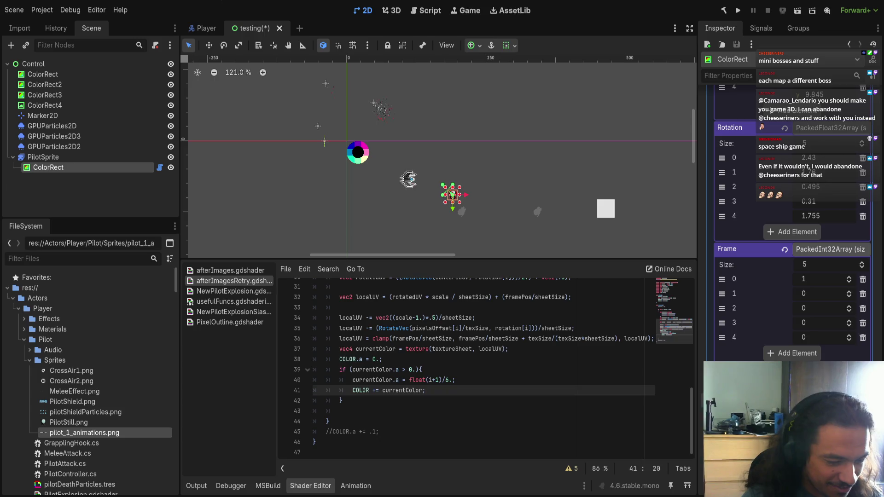
Step: Save the testing scene with Ctrl+S, then reframe the 2D view around the pilot sprites
{"action": "key", "text": "ctrl+s"}
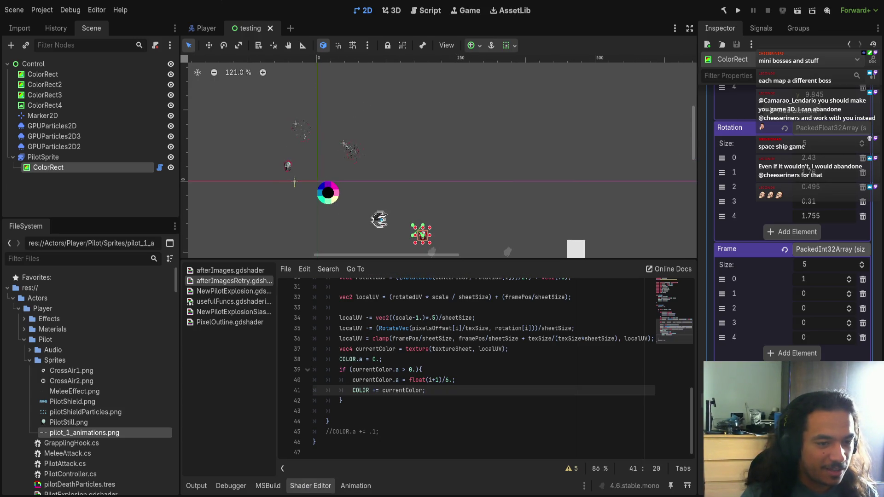
{"action": "scroll", "coordinate": [420, 204], "scroll_direction": "up", "scroll_amount": 3}
{"action": "scroll", "coordinate": [428, 185], "scroll_direction": "down", "scroll_amount": 2}
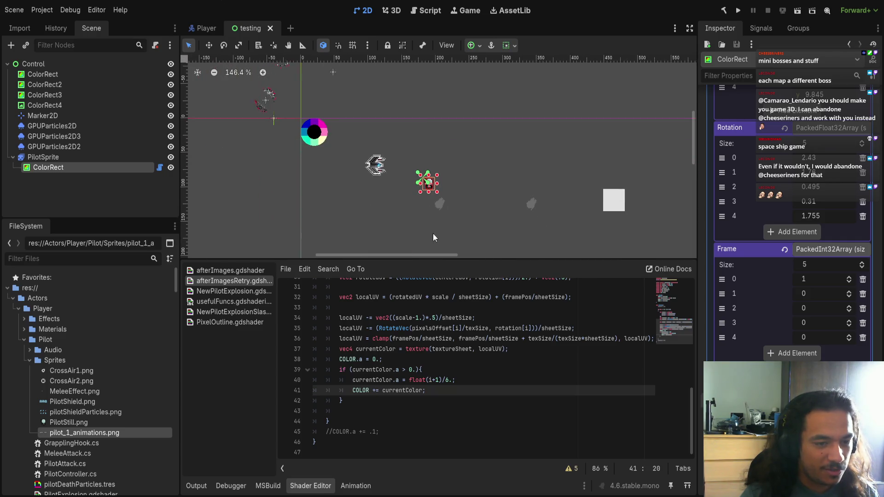
{"action": "left_click_drag", "start_coordinate": [424, 263], "coordinate": [426, 334]}
{"action": "scroll", "coordinate": [429, 226], "scroll_direction": "up", "scroll_amount": 2}
{"action": "left_click_drag", "start_coordinate": [429, 225], "coordinate": [408, 246]}
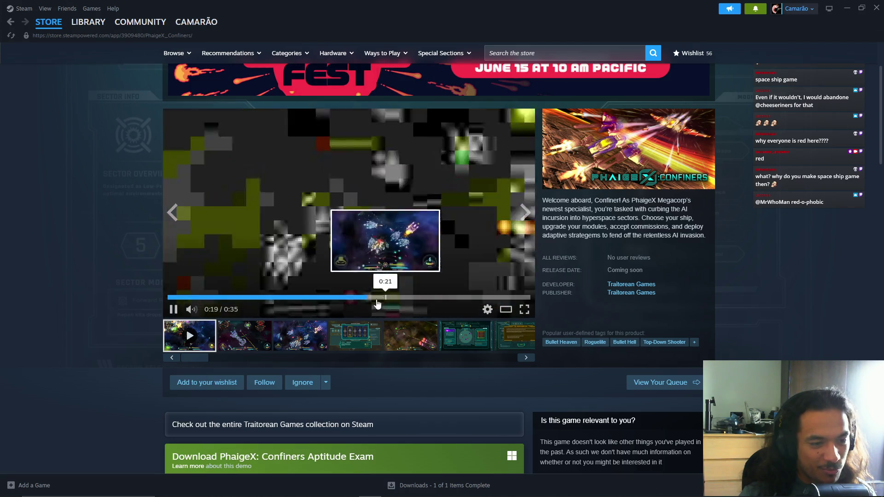
Step: Step through the store page screenshots, starting from the Anchorage Listings shot
{"action": "left_click", "coordinate": [355, 335]}
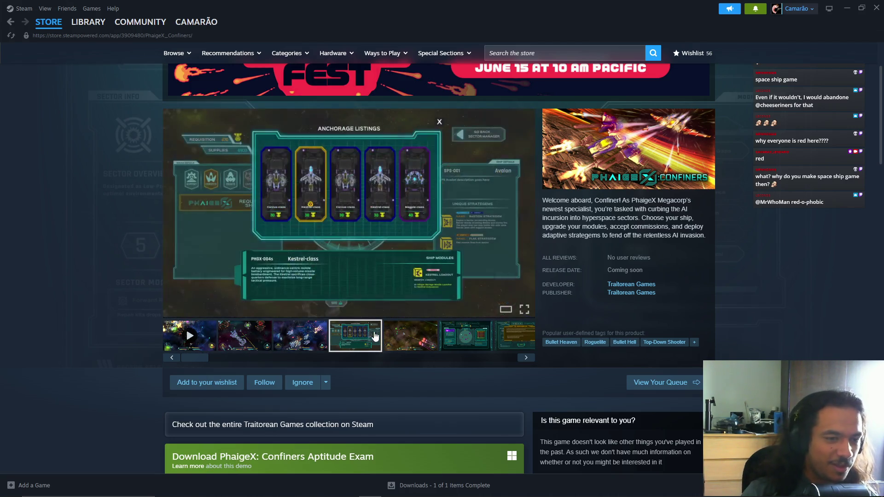
{"action": "left_click", "coordinate": [416, 335]}
{"action": "left_click", "coordinate": [468, 337]}
{"action": "left_click", "coordinate": [515, 337]}
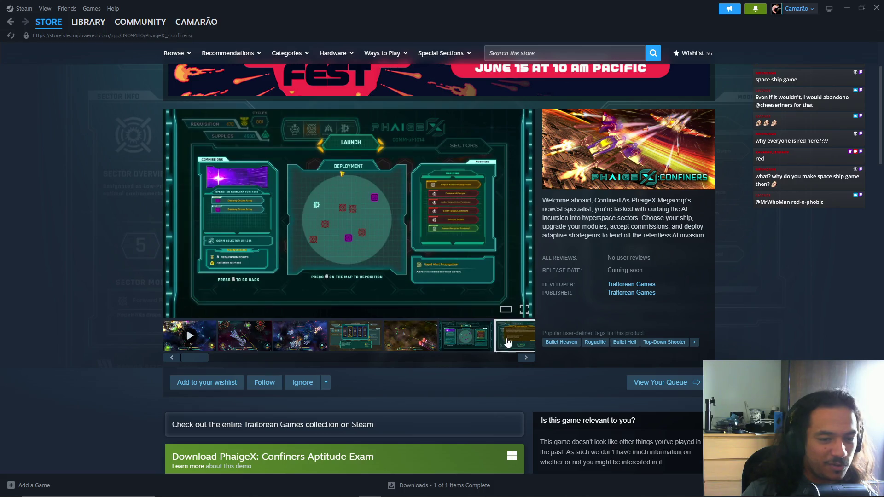
{"action": "left_click", "coordinate": [521, 359]}
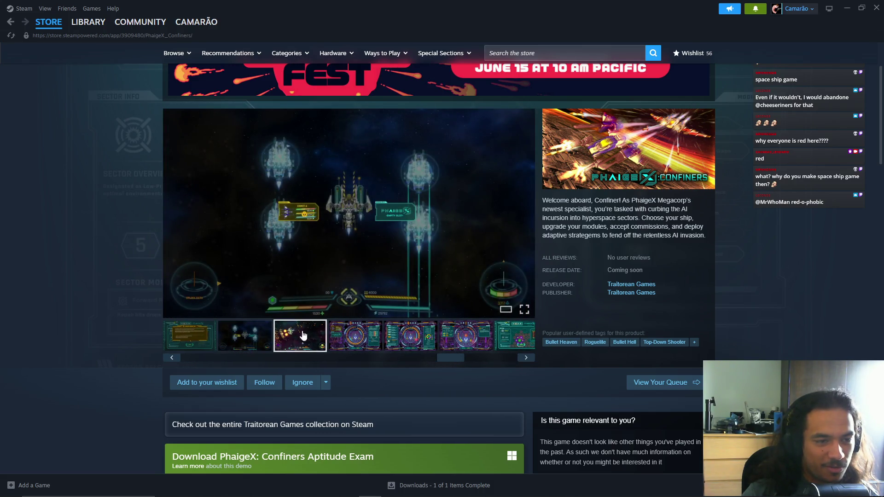
Step: View the purple ship-module and hex-map screenshots, then play the gameplay trailer
{"action": "left_click", "coordinate": [388, 337]}
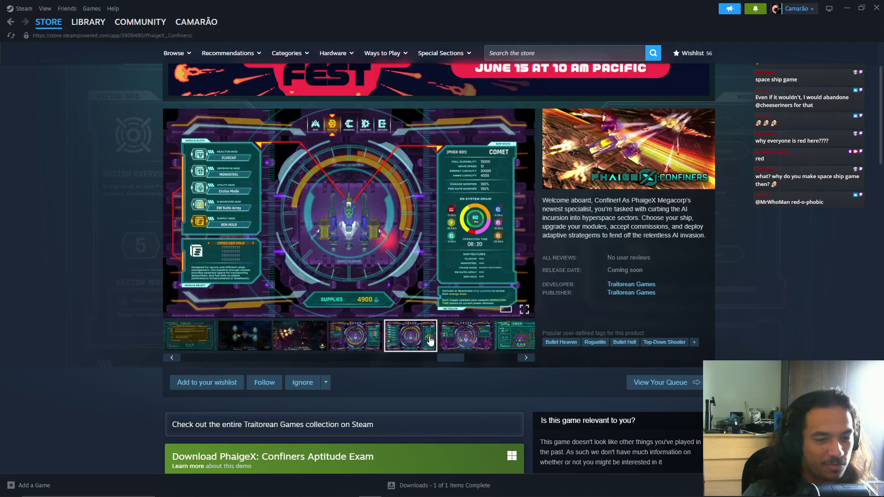
{"action": "left_click", "coordinate": [516, 339]}
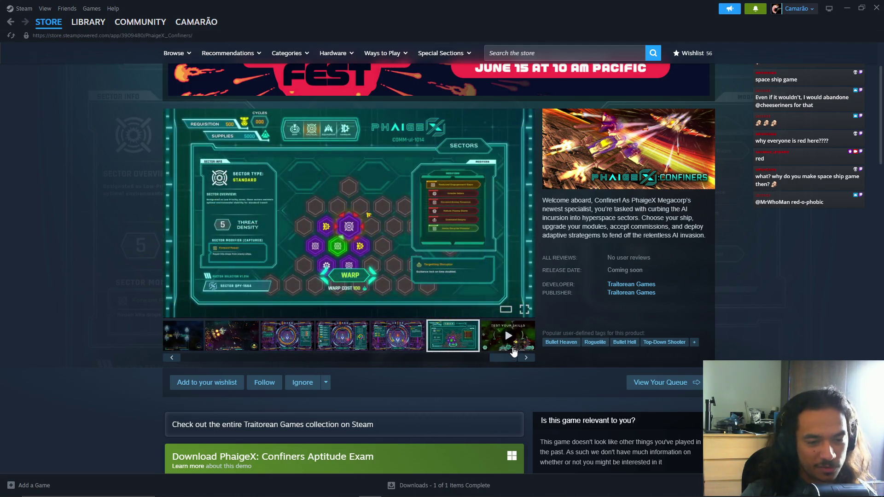
{"action": "left_click", "coordinate": [486, 349]}
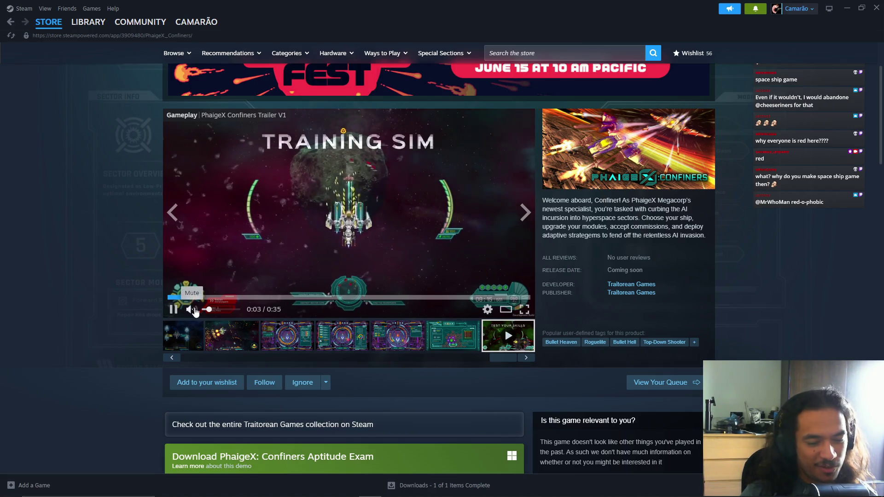
{"action": "scroll", "coordinate": [249, 313], "scroll_direction": "down", "scroll_amount": 1}
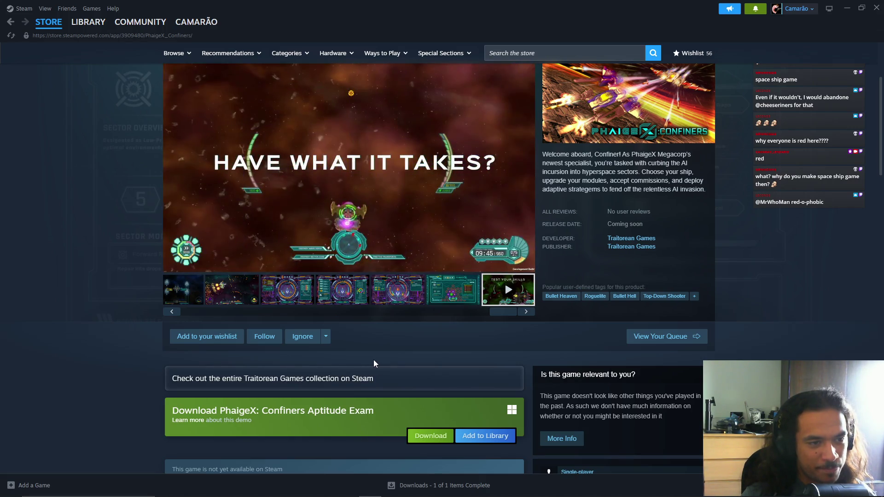
Step: Pause the PhaigeX: Confiners trailer at 0:26 and return to the Godot editor
{"action": "scroll", "coordinate": [374, 360], "scroll_direction": "up", "scroll_amount": 1}
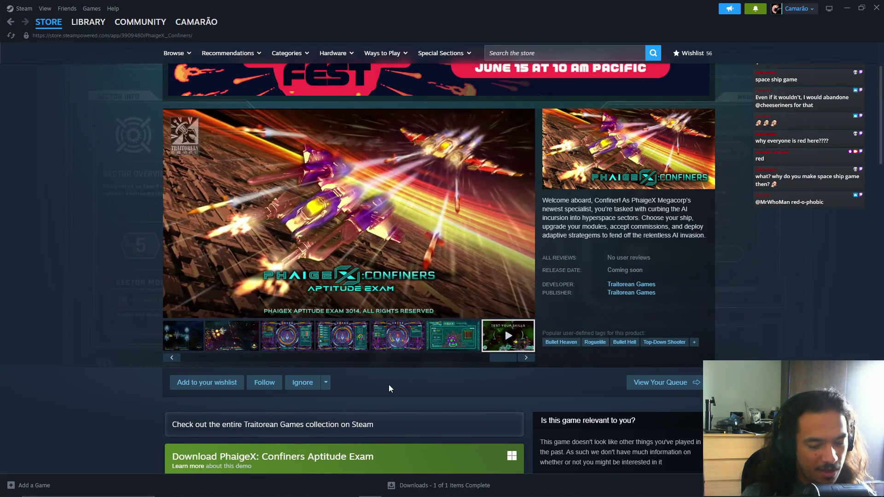
{"action": "scroll", "coordinate": [388, 385], "scroll_direction": "down", "scroll_amount": 4}
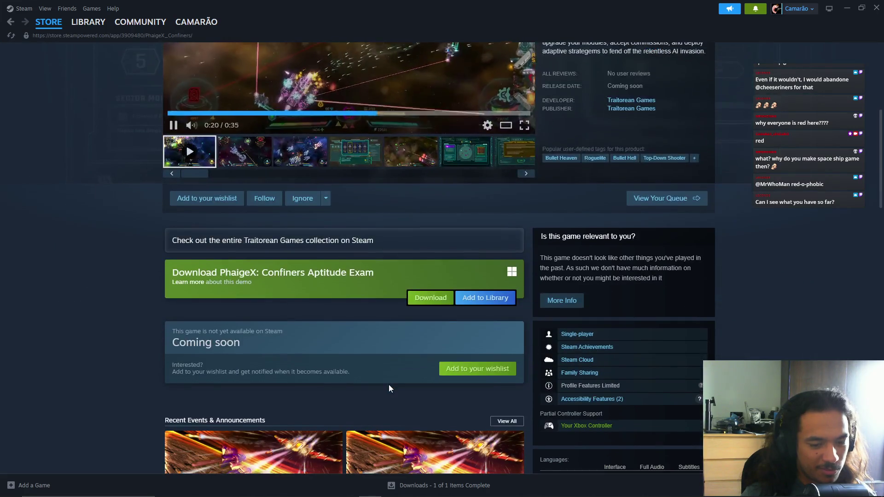
{"action": "scroll", "coordinate": [389, 384], "scroll_direction": "up", "scroll_amount": 2}
{"action": "scroll", "coordinate": [389, 384], "scroll_direction": "up", "scroll_amount": 2}
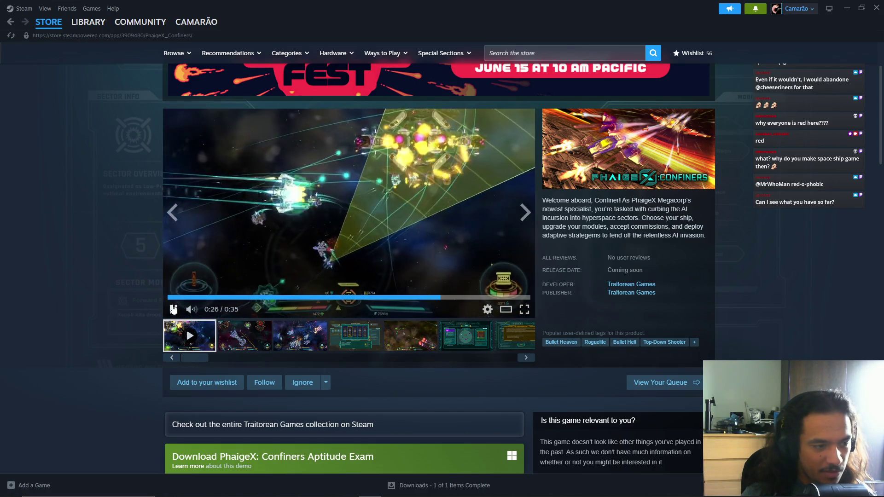
{"action": "left_click", "coordinate": [174, 310]}
{"action": "mouse_move", "coordinate": [321, 486]}
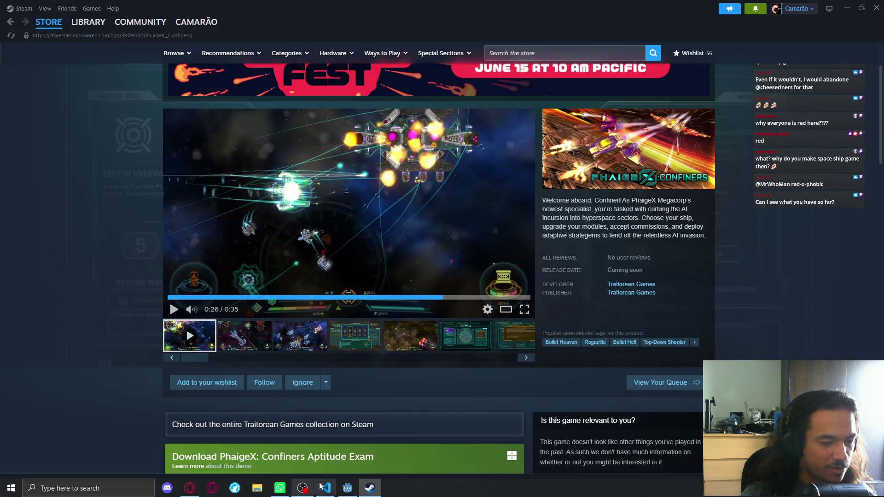
{"action": "left_click", "coordinate": [347, 490]}
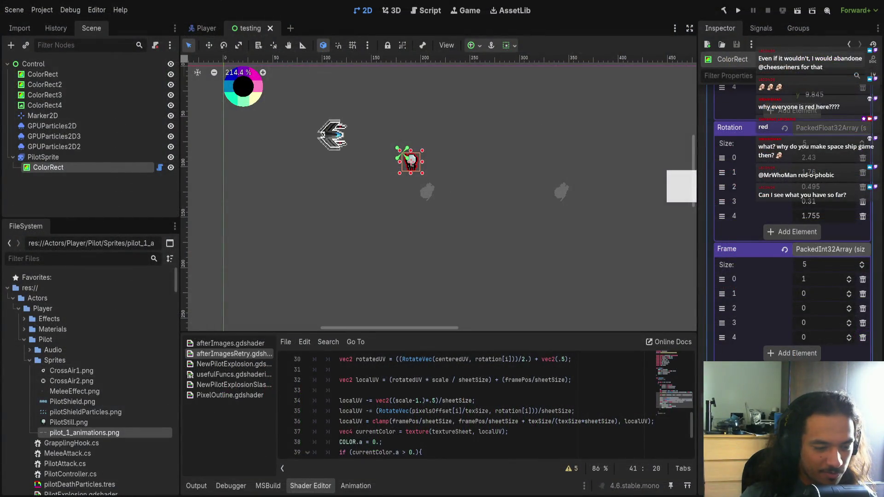
Step: Open the Player scene and run the project to reach the Character Select screen
{"action": "scroll", "coordinate": [434, 220], "scroll_direction": "down", "scroll_amount": 9}
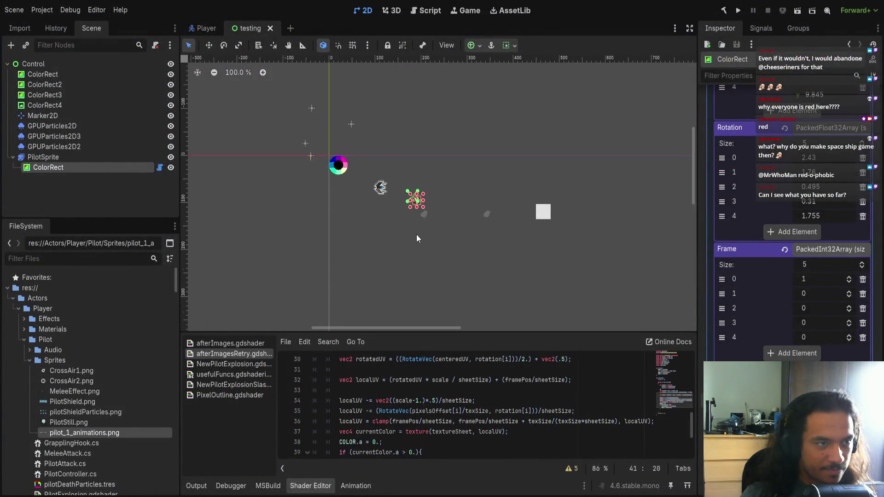
{"action": "left_click", "coordinate": [201, 28]}
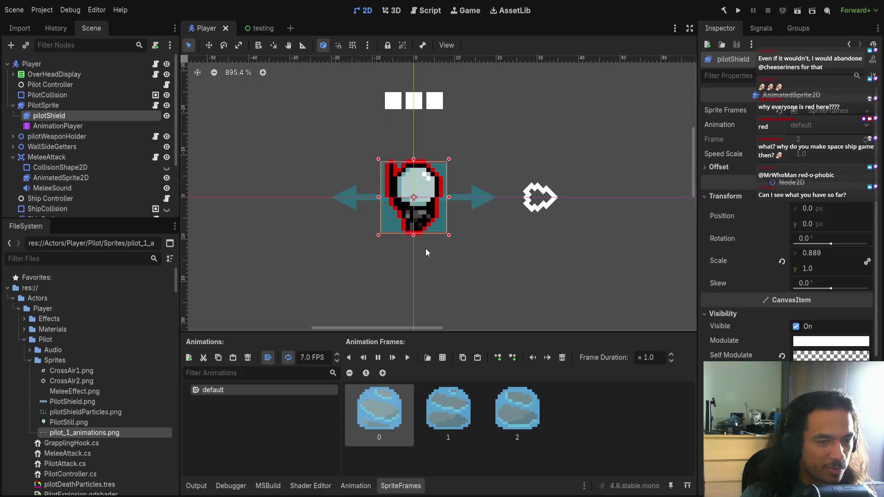
{"action": "left_click", "coordinate": [738, 10]}
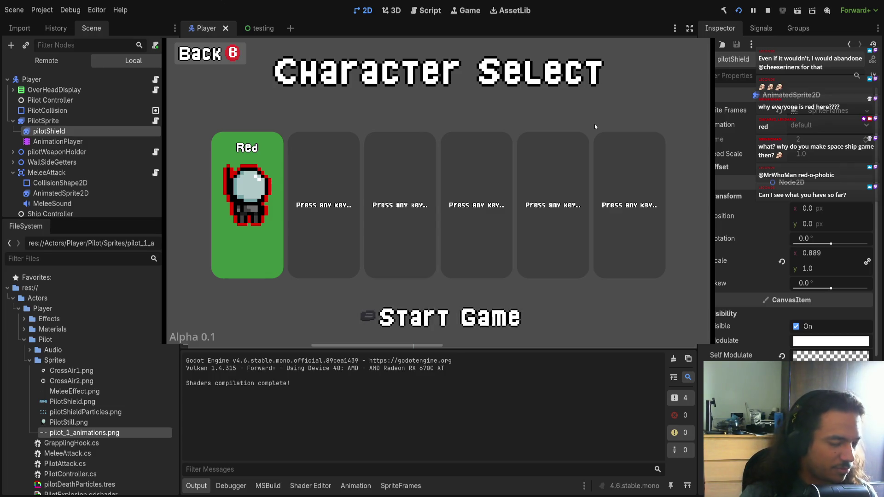
Step: Stop the game with F8 and bring up the Space Mages early trailer in the browser
{"action": "key", "text": "F8"}
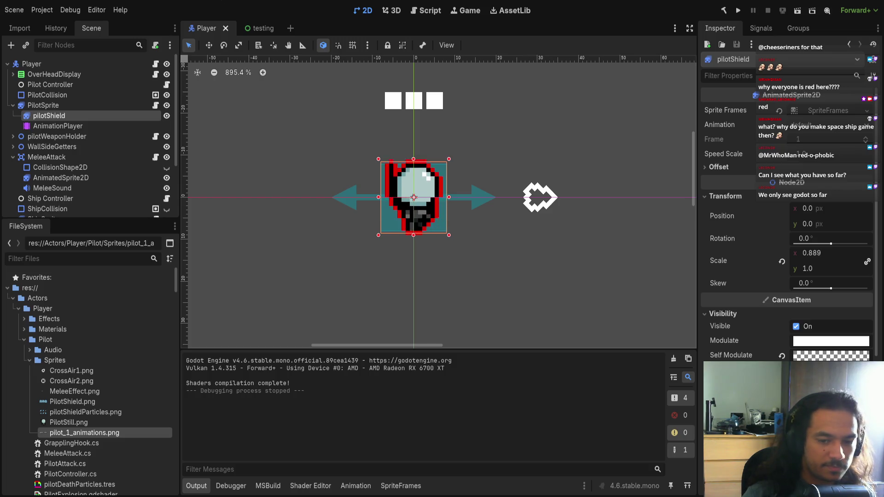
{"action": "key", "text": "alt+Tab"}
{"action": "left_click", "coordinate": [270, 396]}
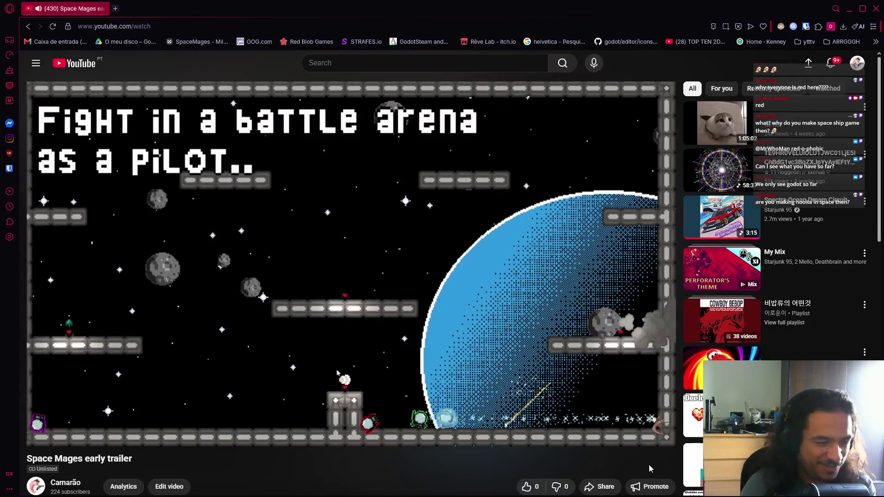
Step: Expand the Space Mages video description to see its itch.io link, then return to the player
{"action": "scroll", "coordinate": [276, 454], "scroll_direction": "down", "scroll_amount": 3}
{"action": "left_click", "coordinate": [88, 387]}
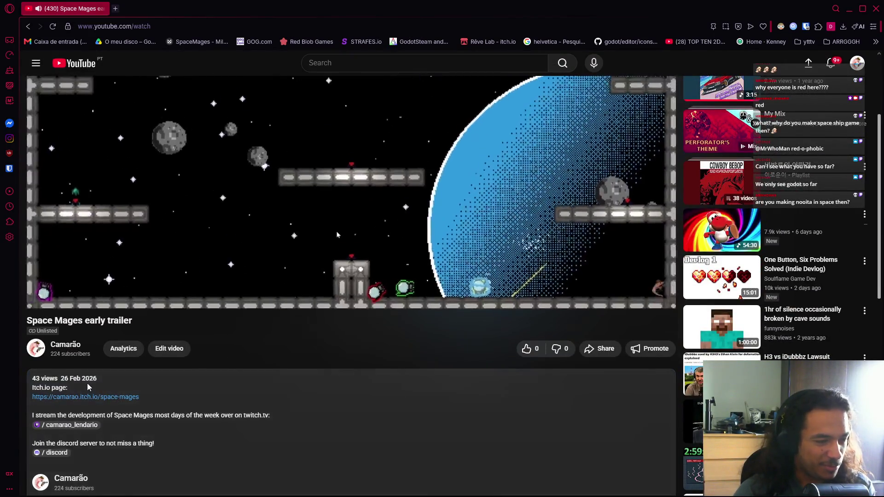
{"action": "scroll", "coordinate": [291, 419], "scroll_direction": "up", "scroll_amount": 3}
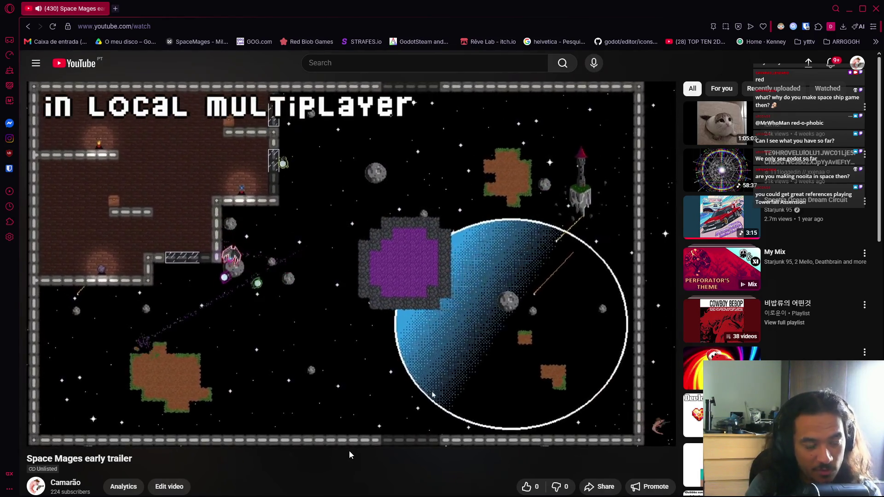
{"action": "mouse_move", "coordinate": [348, 446]}
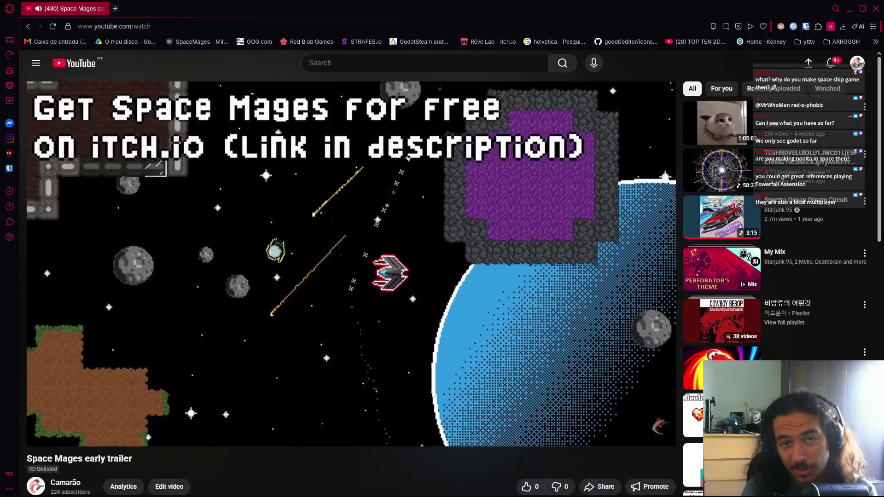
Step: Pause the trailer, seek back to 1:10, and switch over to OBS Studio
{"action": "mouse_move", "coordinate": [463, 325]}
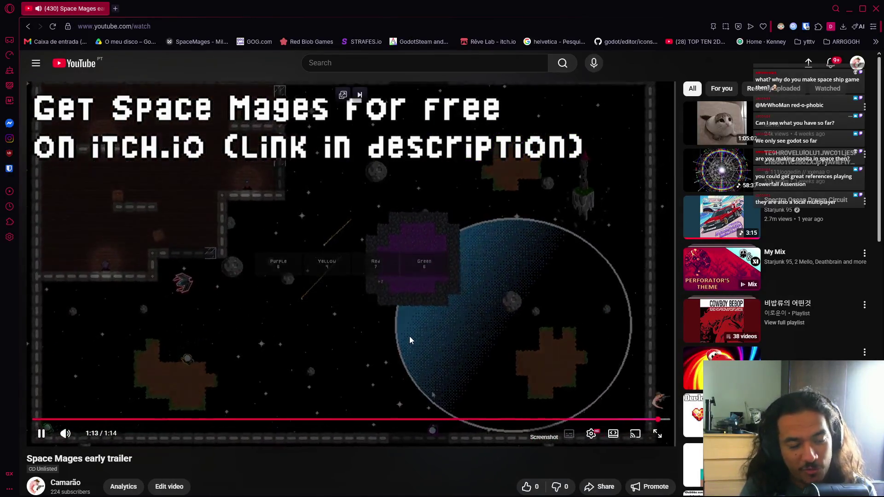
{"action": "left_click", "coordinate": [410, 333]}
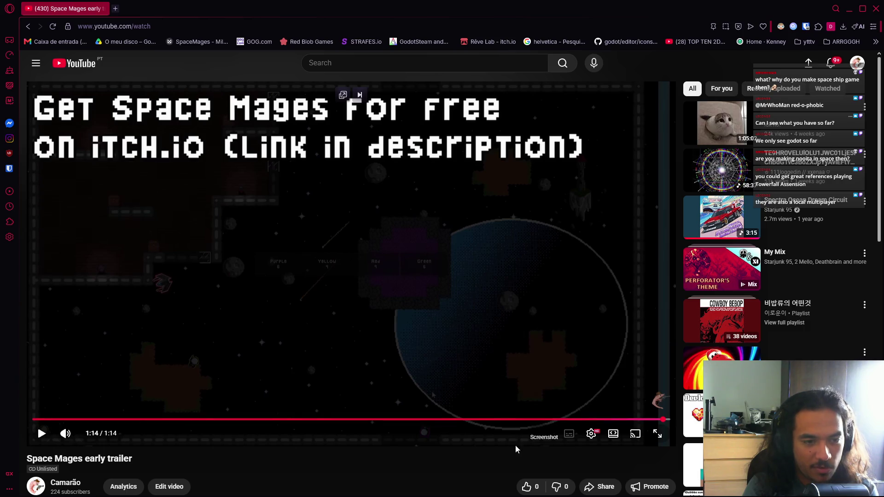
{"action": "left_click", "coordinate": [631, 420]}
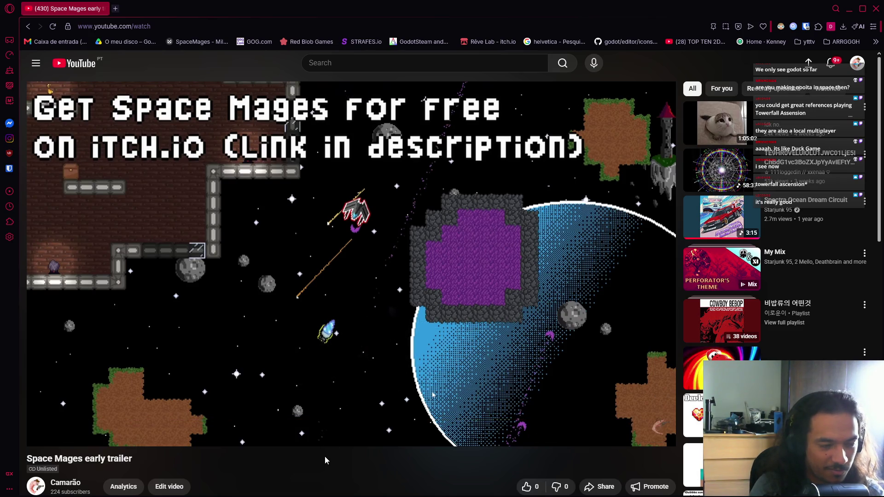
{"action": "key", "text": "alt+Tab"}
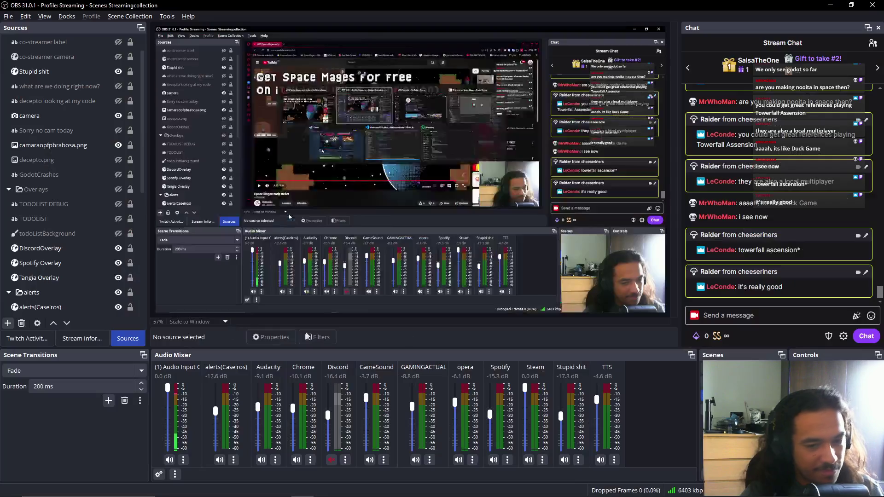
Step: Switch from OBS Studio back to the Godot editor showing the Player scene
{"action": "key", "text": "alt+Tab"}
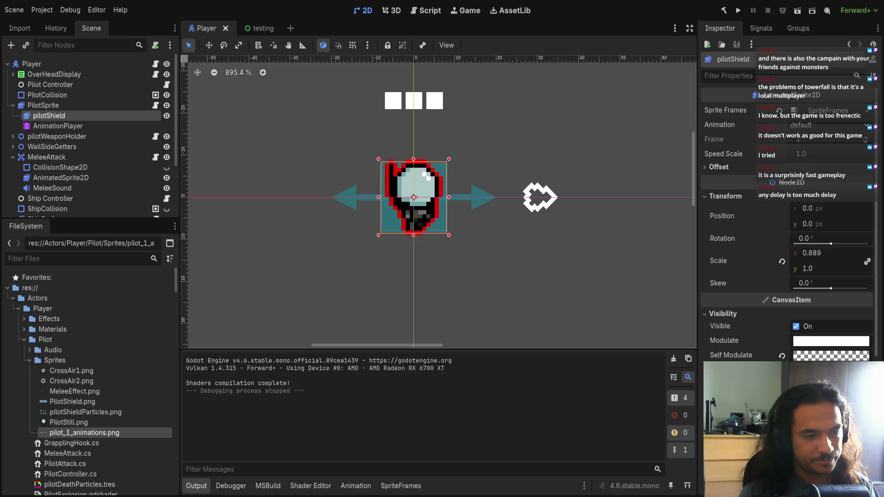
Step: Switch to the testing scene, trying a ColorRect move and undoing it
{"action": "left_click_drag", "start_coordinate": [396, 291], "coordinate": [402, 288]}
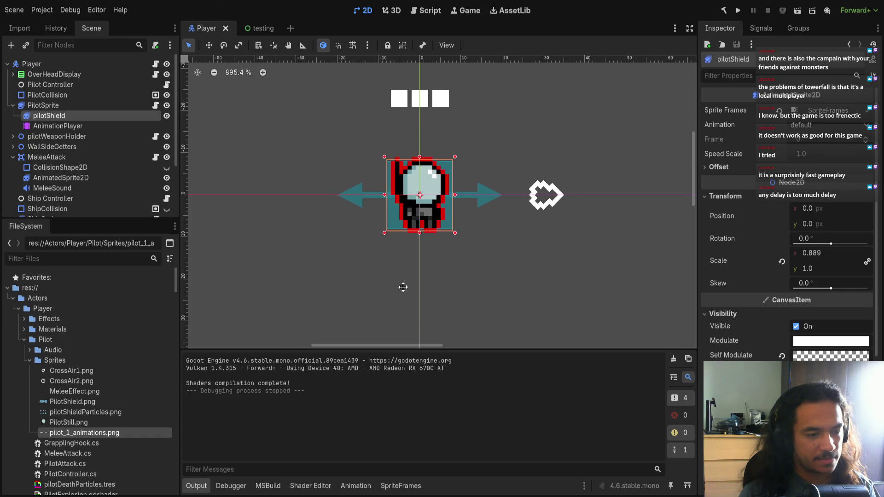
{"action": "scroll", "coordinate": [424, 286], "scroll_direction": "down", "scroll_amount": 4}
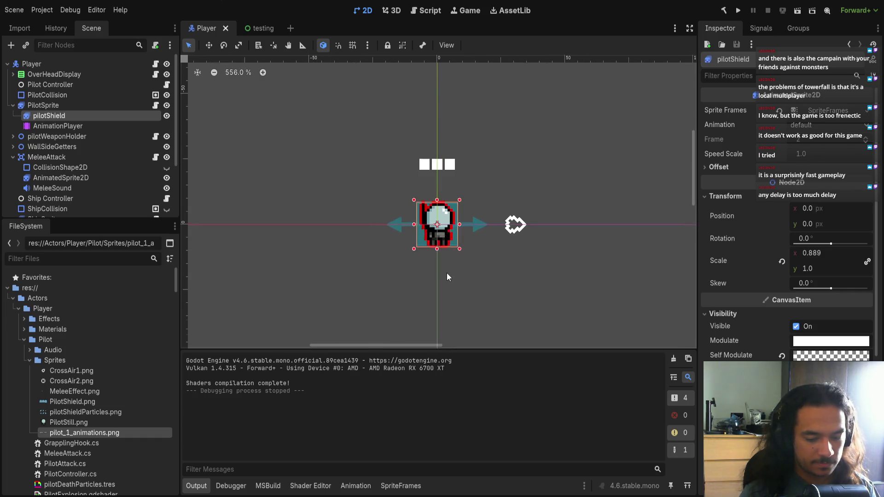
{"action": "left_click", "coordinate": [262, 28]}
{"action": "scroll", "coordinate": [396, 223], "scroll_direction": "up", "scroll_amount": 7}
{"action": "left_click_drag", "start_coordinate": [456, 241], "coordinate": [444, 275]}
{"action": "key", "text": "ctrl+z"}
{"action": "key", "text": "ctrl+z"}
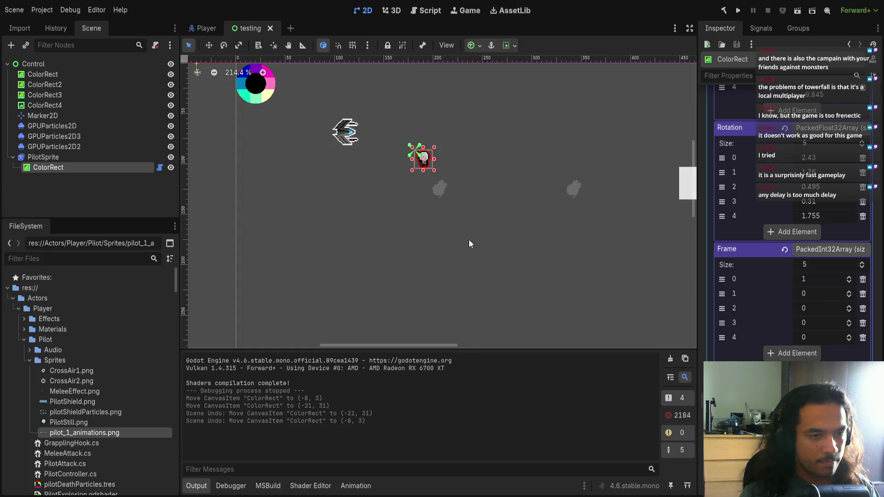
Step: Select PilotSprite and open its afterImagesRetry shader in the Shader Editor
{"action": "scroll", "coordinate": [465, 230], "scroll_direction": "up", "scroll_amount": 2}
{"action": "left_click", "coordinate": [79, 158]}
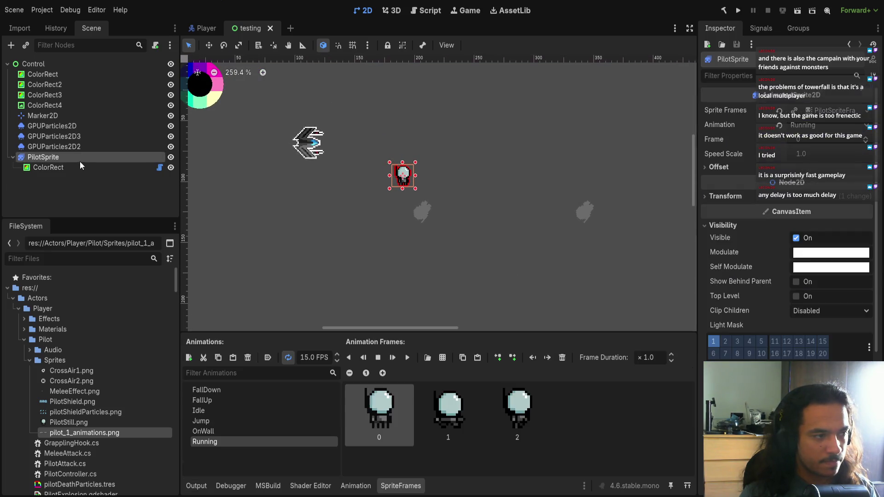
{"action": "left_click", "coordinate": [310, 486]}
Step: Enlarge the shader code panel and scroll through afterImagesRetry.gdshader
{"action": "left_click_drag", "start_coordinate": [415, 333], "coordinate": [412, 195]}
{"action": "scroll", "coordinate": [691, 380], "scroll_direction": "up", "scroll_amount": 3}
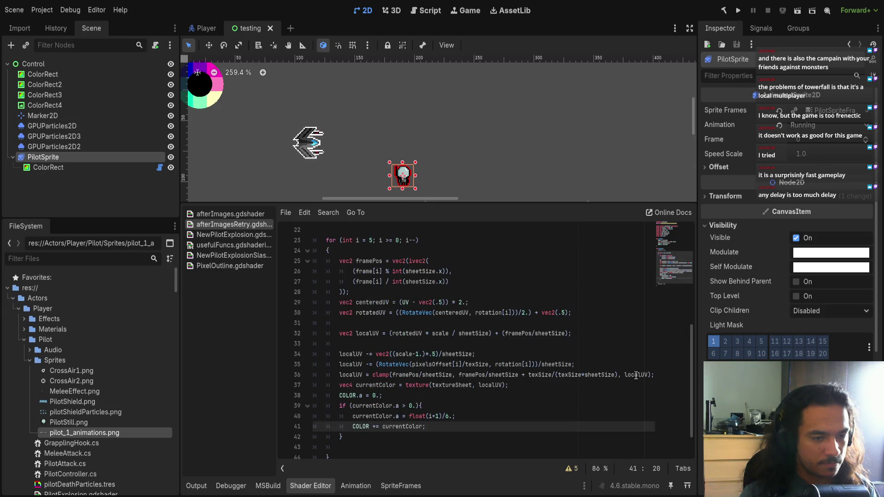
{"action": "scroll", "coordinate": [691, 379], "scroll_direction": "up", "scroll_amount": 2}
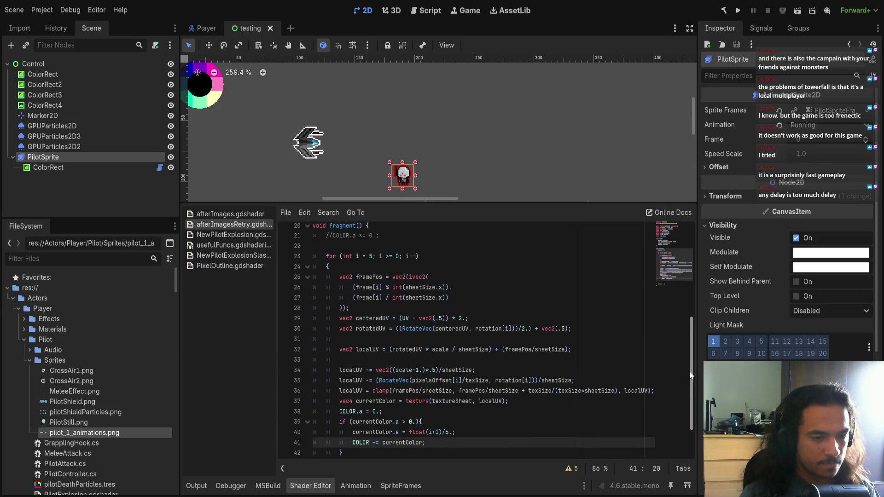
{"action": "left_click_drag", "start_coordinate": [434, 201], "coordinate": [434, 208]}
{"action": "scroll", "coordinate": [374, 346], "scroll_direction": "down", "scroll_amount": 3}
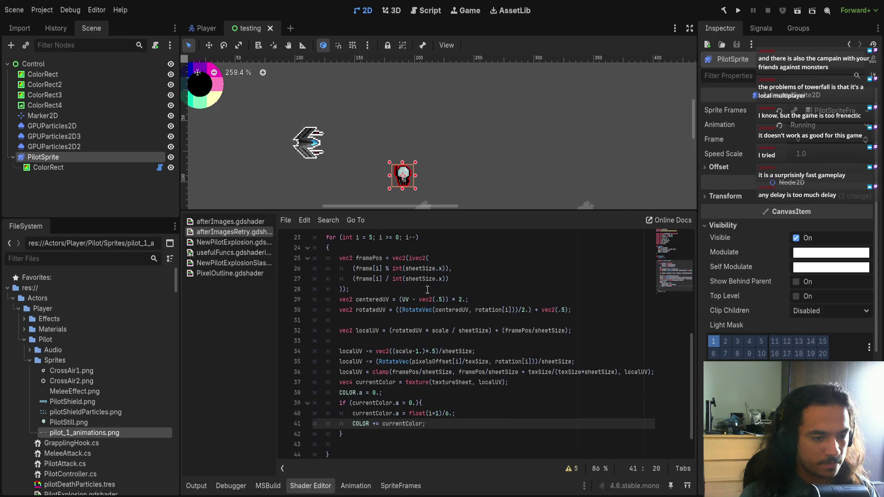
Step: Select the rotatedUV variable on line 30 and the localUV variable on line 34
{"action": "left_click", "coordinate": [374, 331]}
{"action": "scroll", "coordinate": [374, 332], "scroll_direction": "up", "scroll_amount": 3}
{"action": "left_click", "coordinate": [373, 341]}
{"action": "double_click", "coordinate": [373, 341]}
{"action": "scroll", "coordinate": [383, 353], "scroll_direction": "up", "scroll_amount": 2}
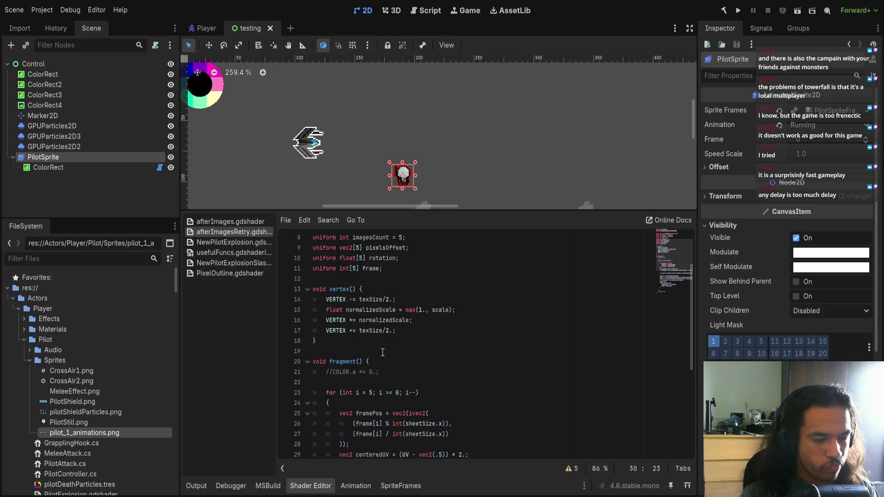
{"action": "scroll", "coordinate": [383, 353], "scroll_direction": "down", "scroll_amount": 2}
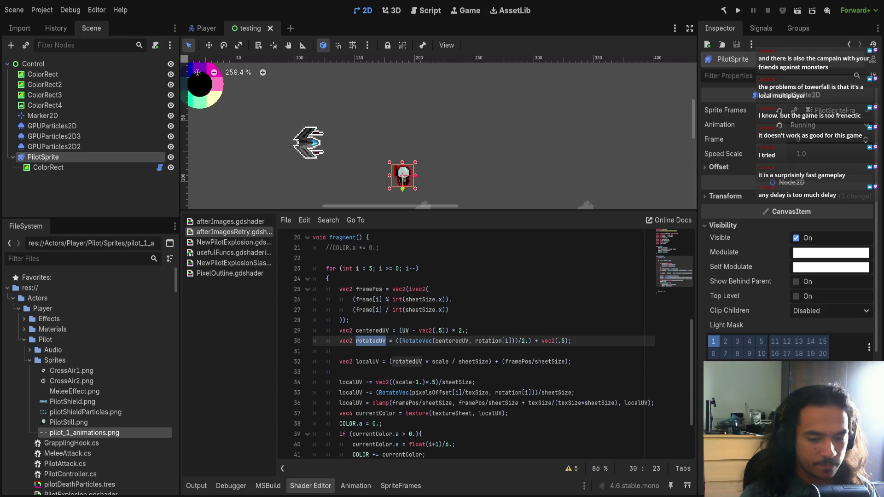
{"action": "scroll", "coordinate": [433, 283], "scroll_direction": "down", "scroll_amount": 1}
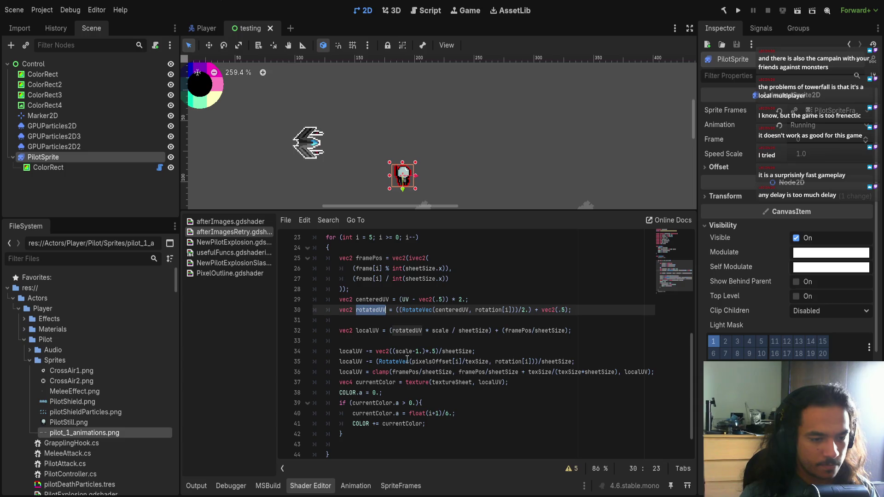
{"action": "double_click", "coordinate": [352, 352]}
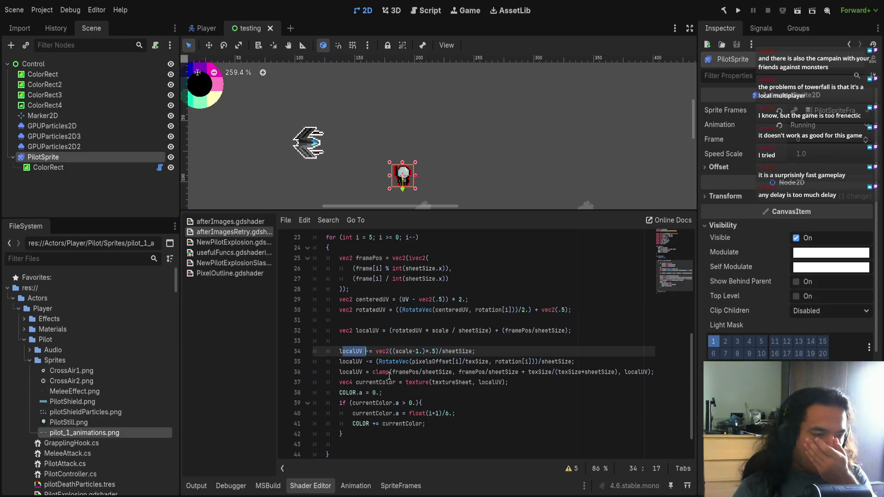